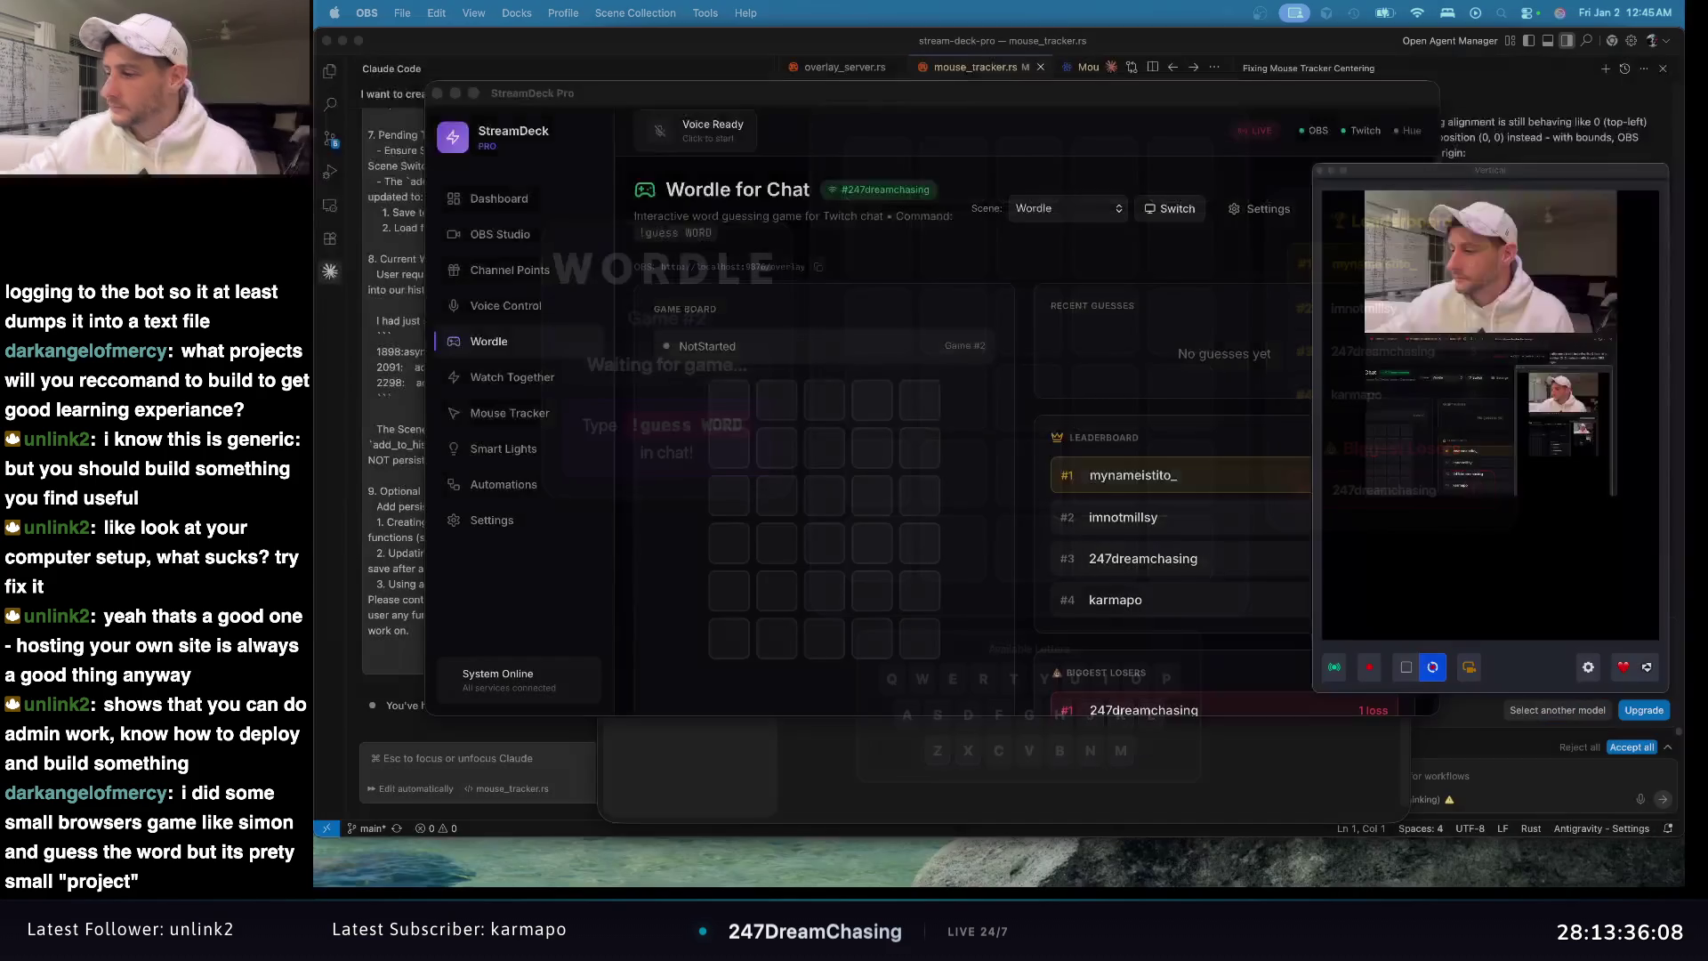
Step: Focus StreamDeck Pro and show its Watch Together queue, headed by 'I Made Among Us, but it's 3D'
{"action": "left_click", "coordinate": [1174, 480]}
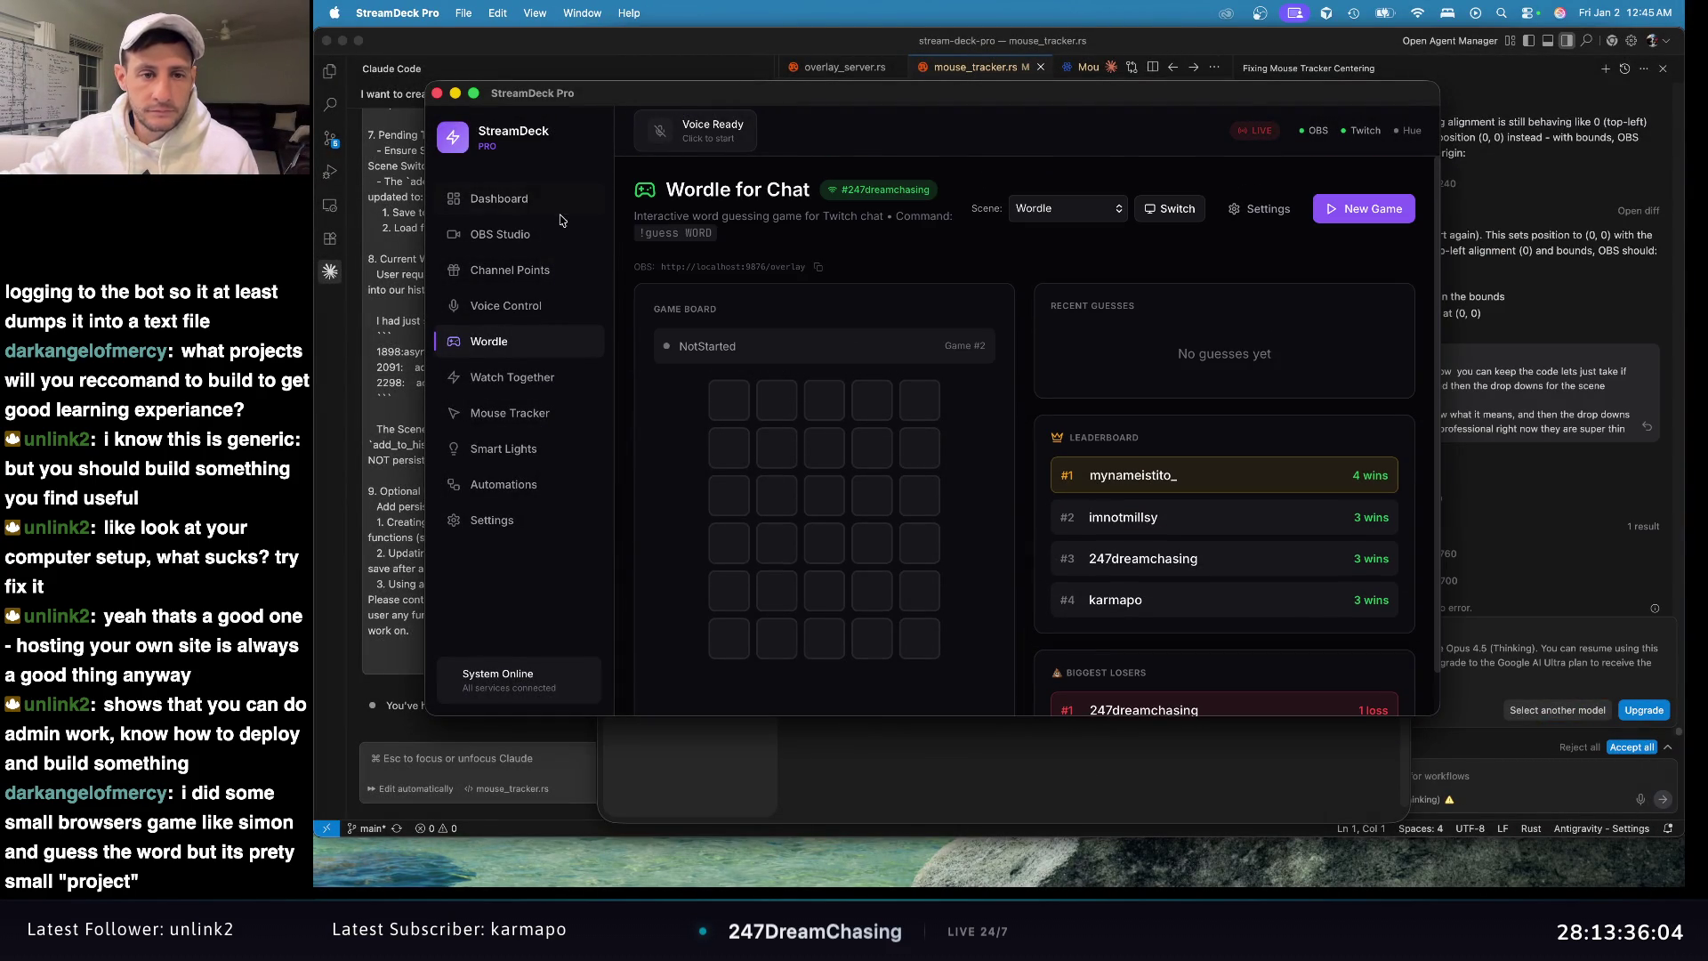
{"action": "left_click", "coordinate": [552, 381]}
{"action": "left_click", "coordinate": [550, 414]}
{"action": "left_click", "coordinate": [550, 388]}
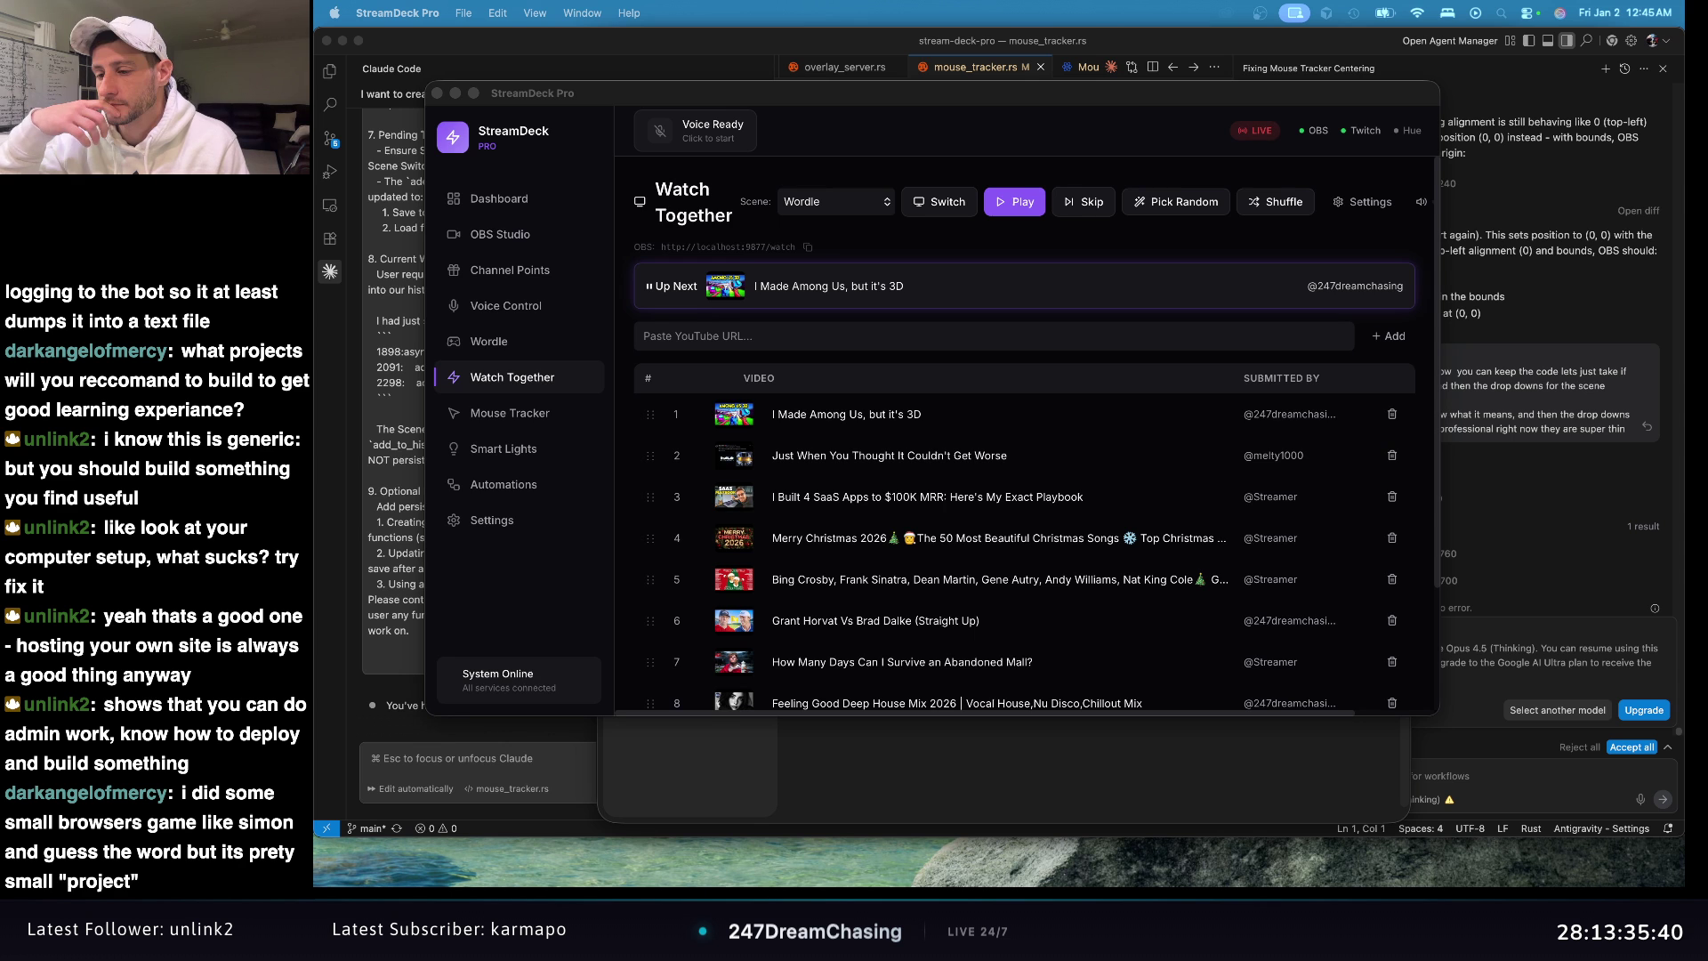
Step: Move the StreamDeck Pro window up and right, and bring forward the Antigravity editor with mouse_tracker.rs
{"action": "mouse_move", "coordinate": [1127, 96]}
{"action": "left_mouse_down"}
{"action": "mouse_move", "coordinate": [1058, 42]}
{"action": "mouse_move", "coordinate": [1367, 48]}
{"action": "left_mouse_up"}
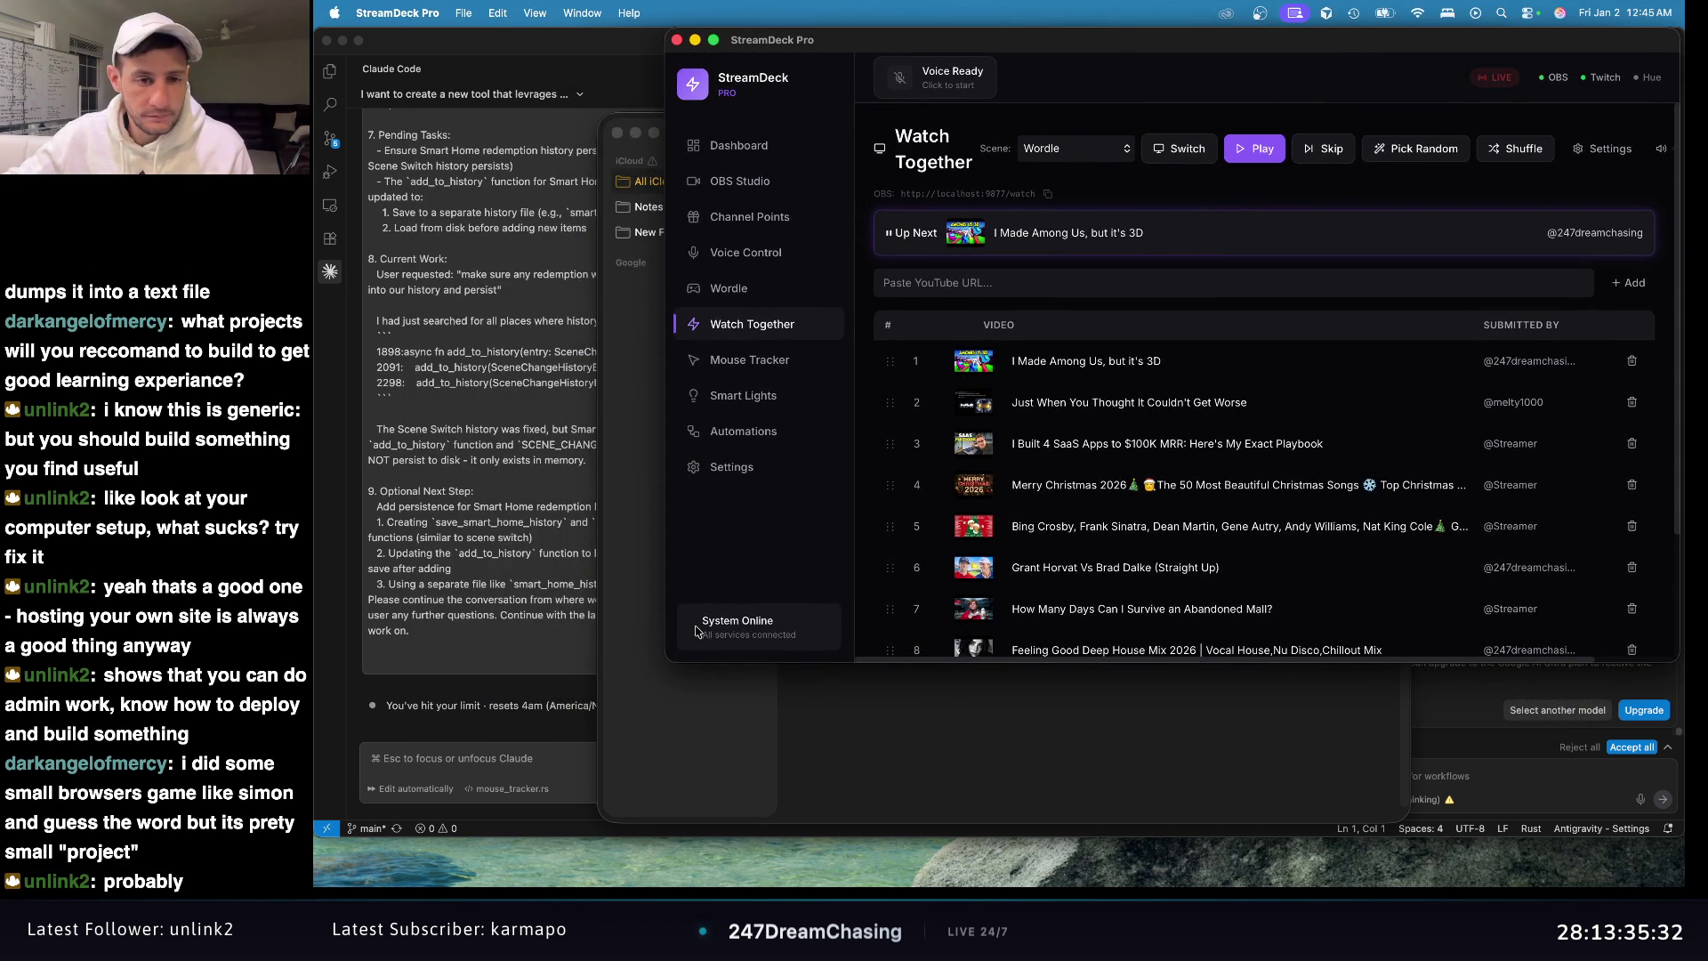
{"action": "left_click", "coordinate": [532, 756]}
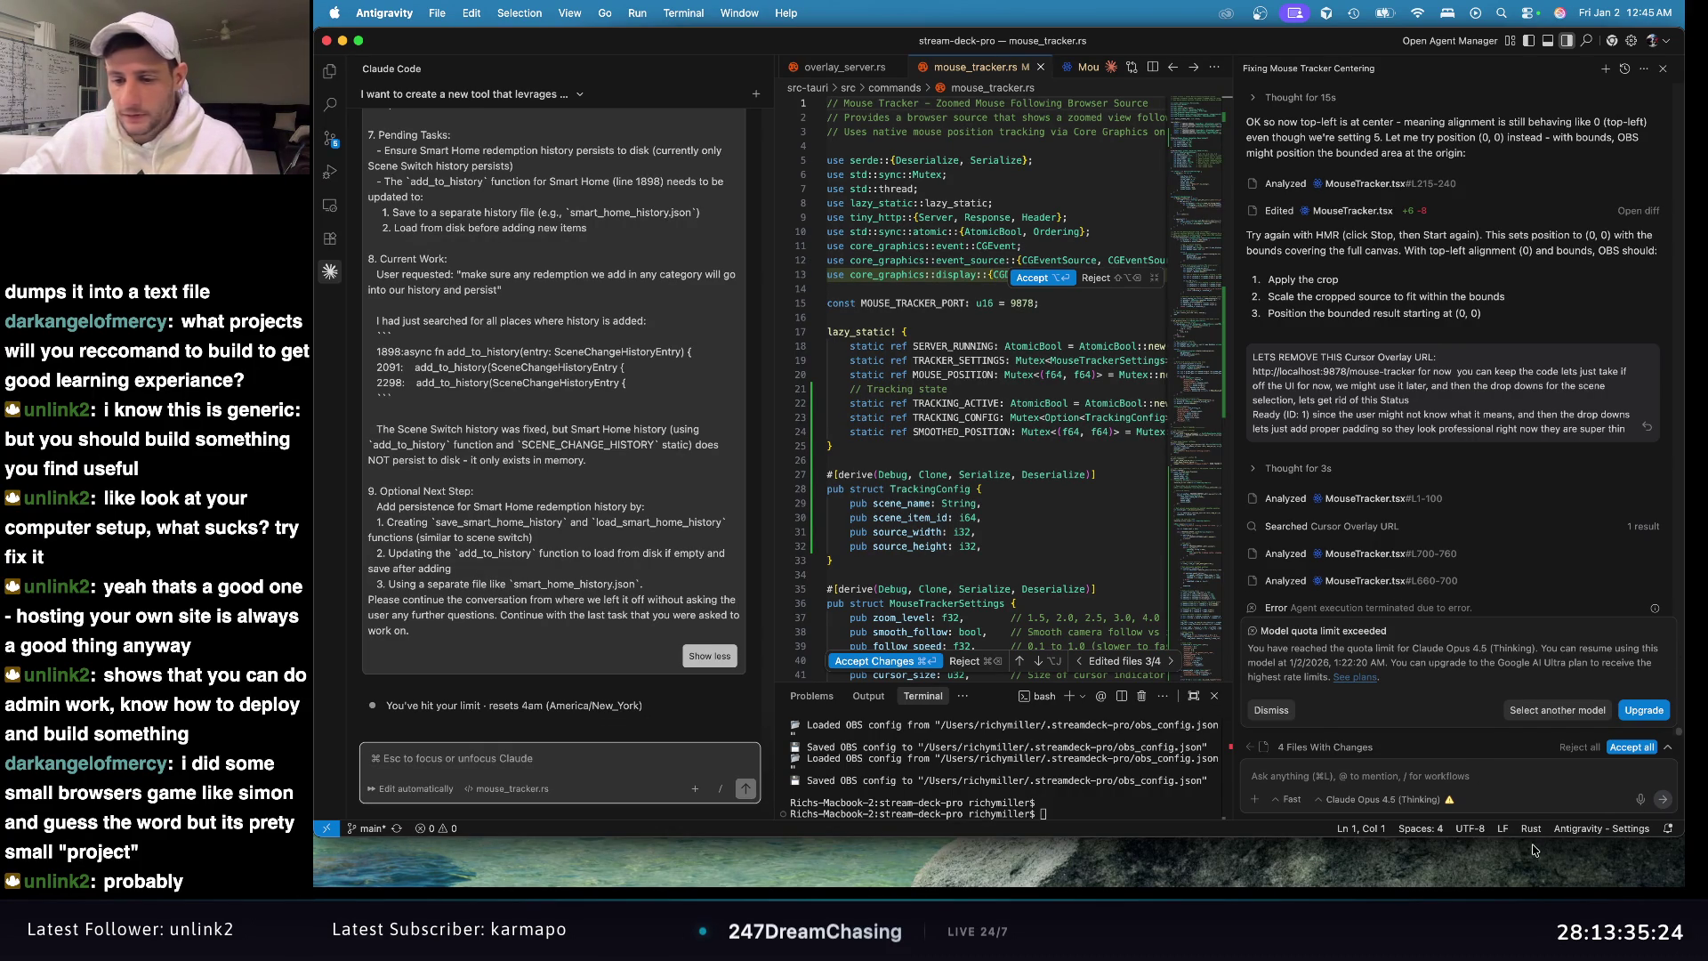
Step: Make the editor slightly taller, minimize the midnight-studios window, and open a new Chrome window
{"action": "left_click_drag", "start_coordinate": [1543, 838], "coordinate": [1553, 885]}
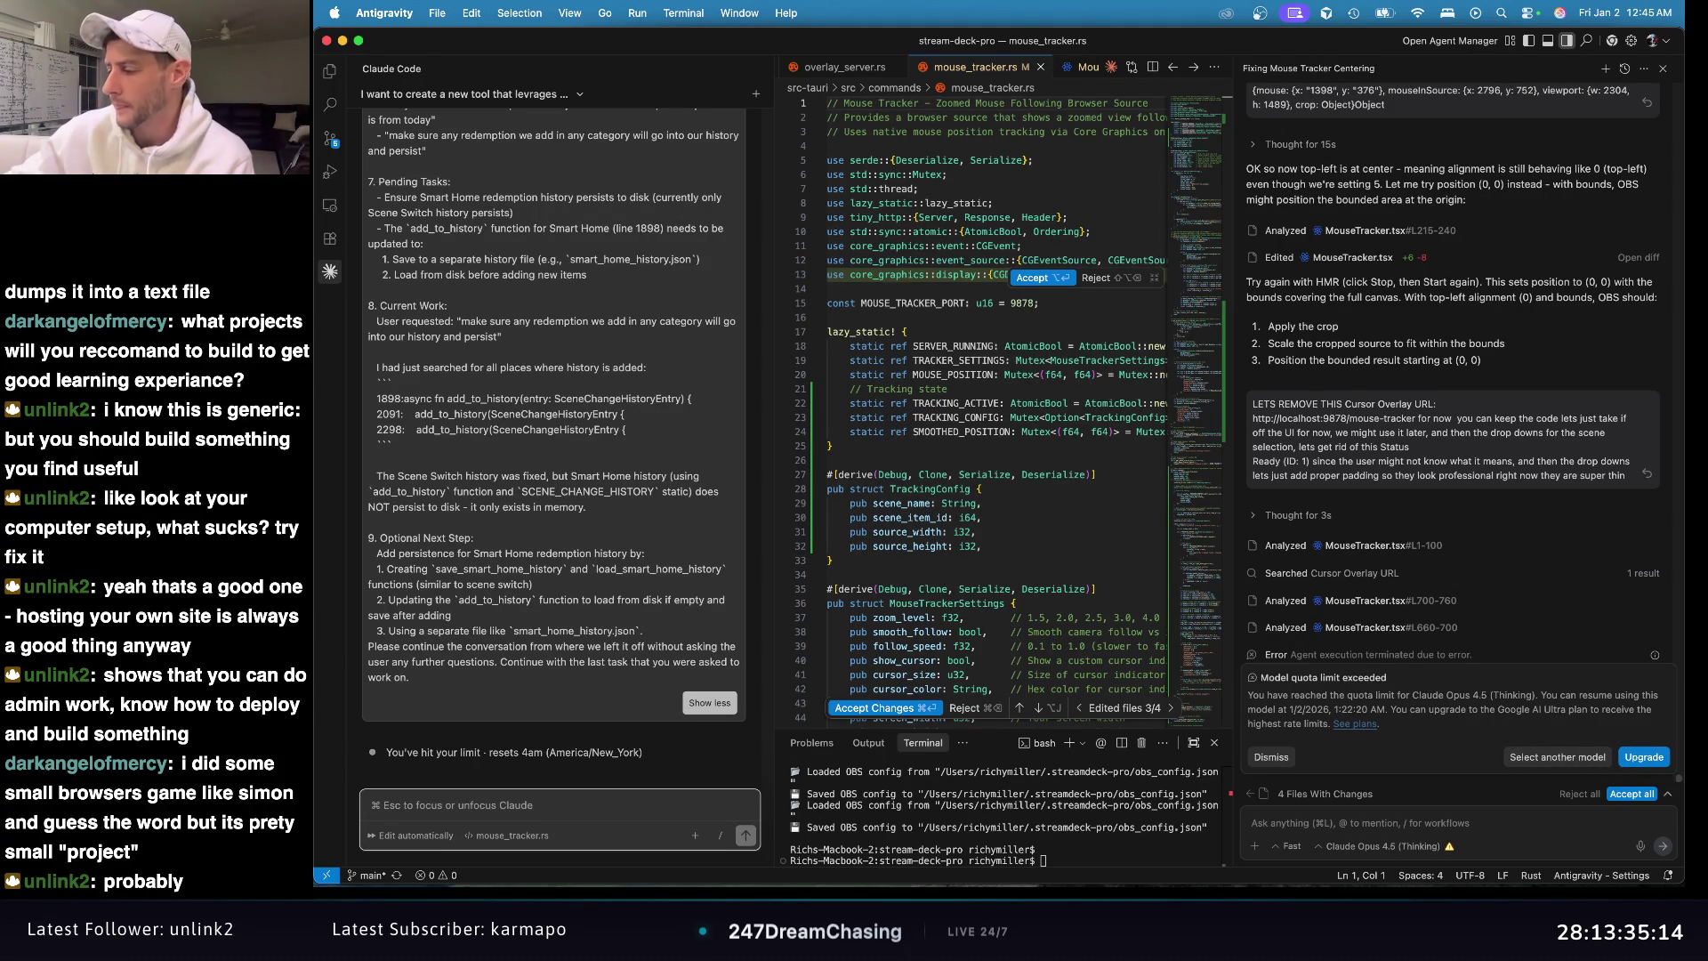
{"action": "key", "text": "super+grave"}
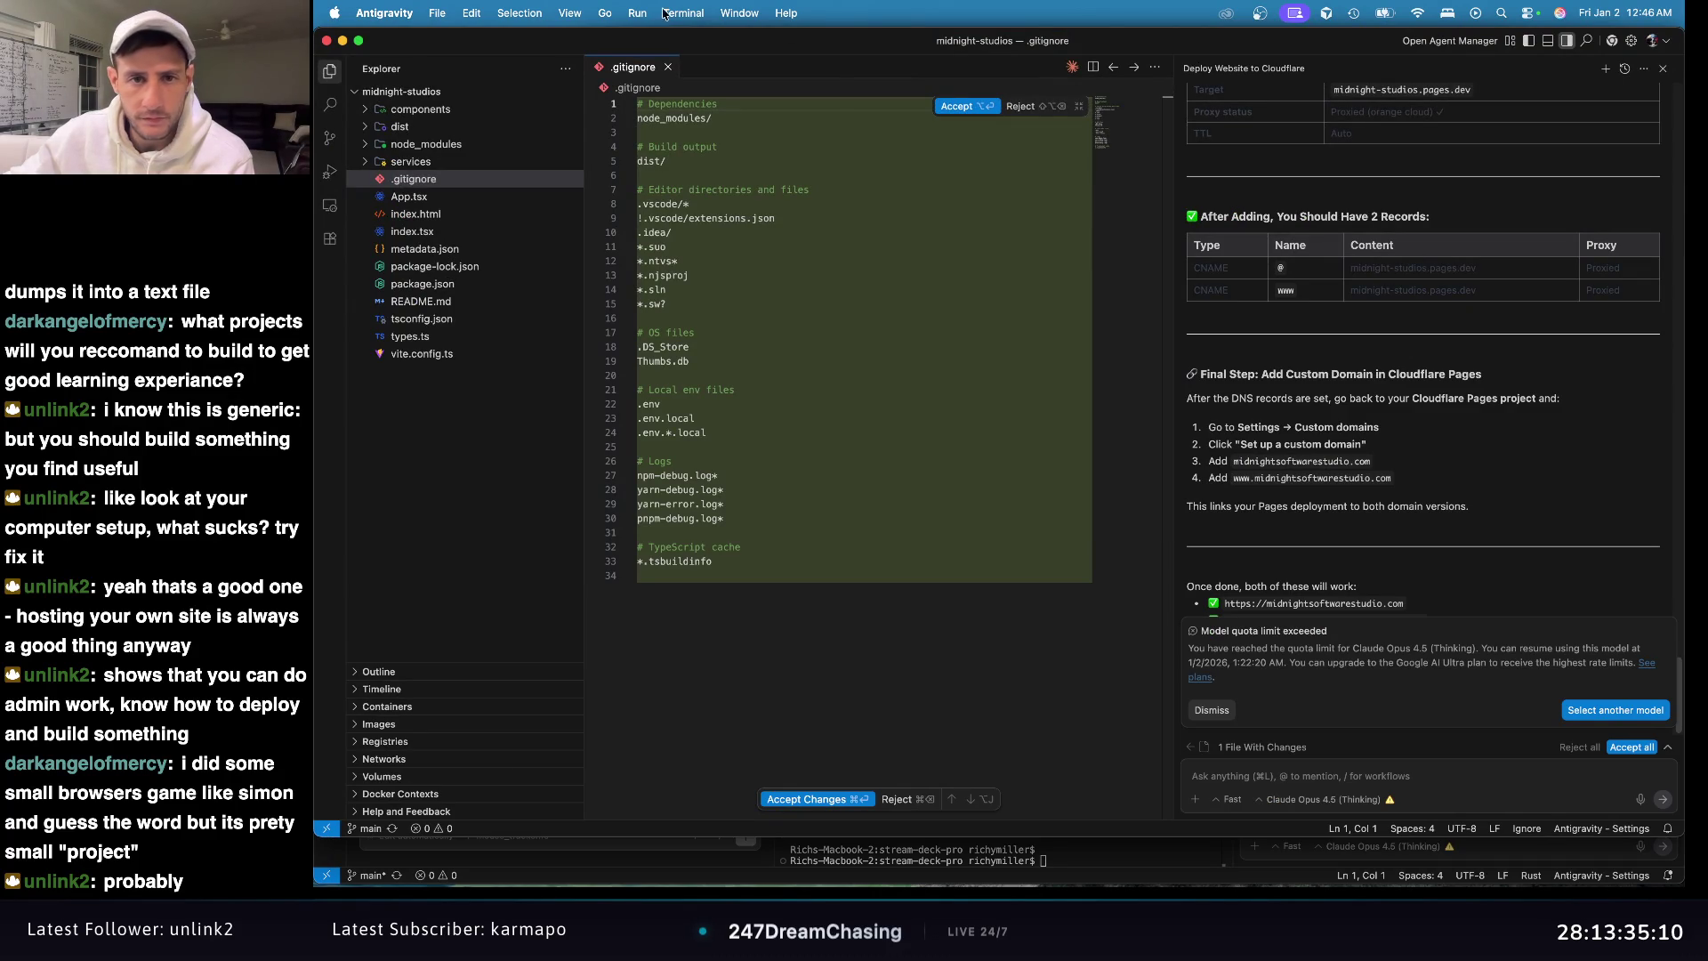
{"action": "left_click", "coordinate": [342, 42]}
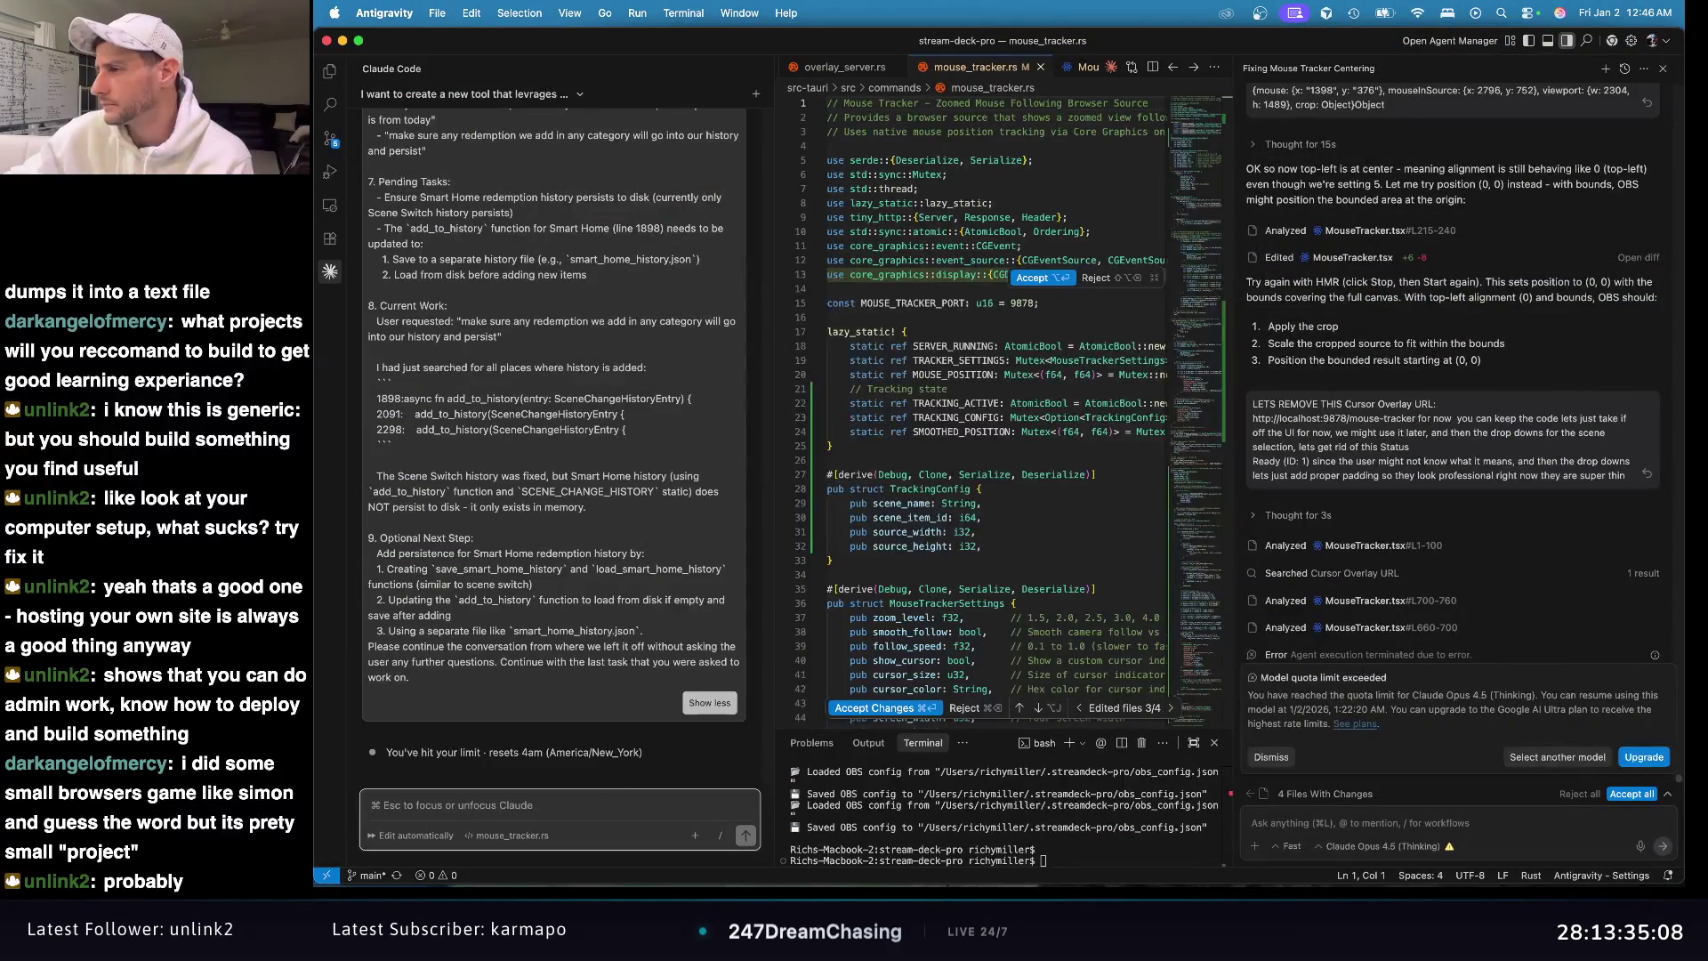
{"action": "key", "text": "super+n"}
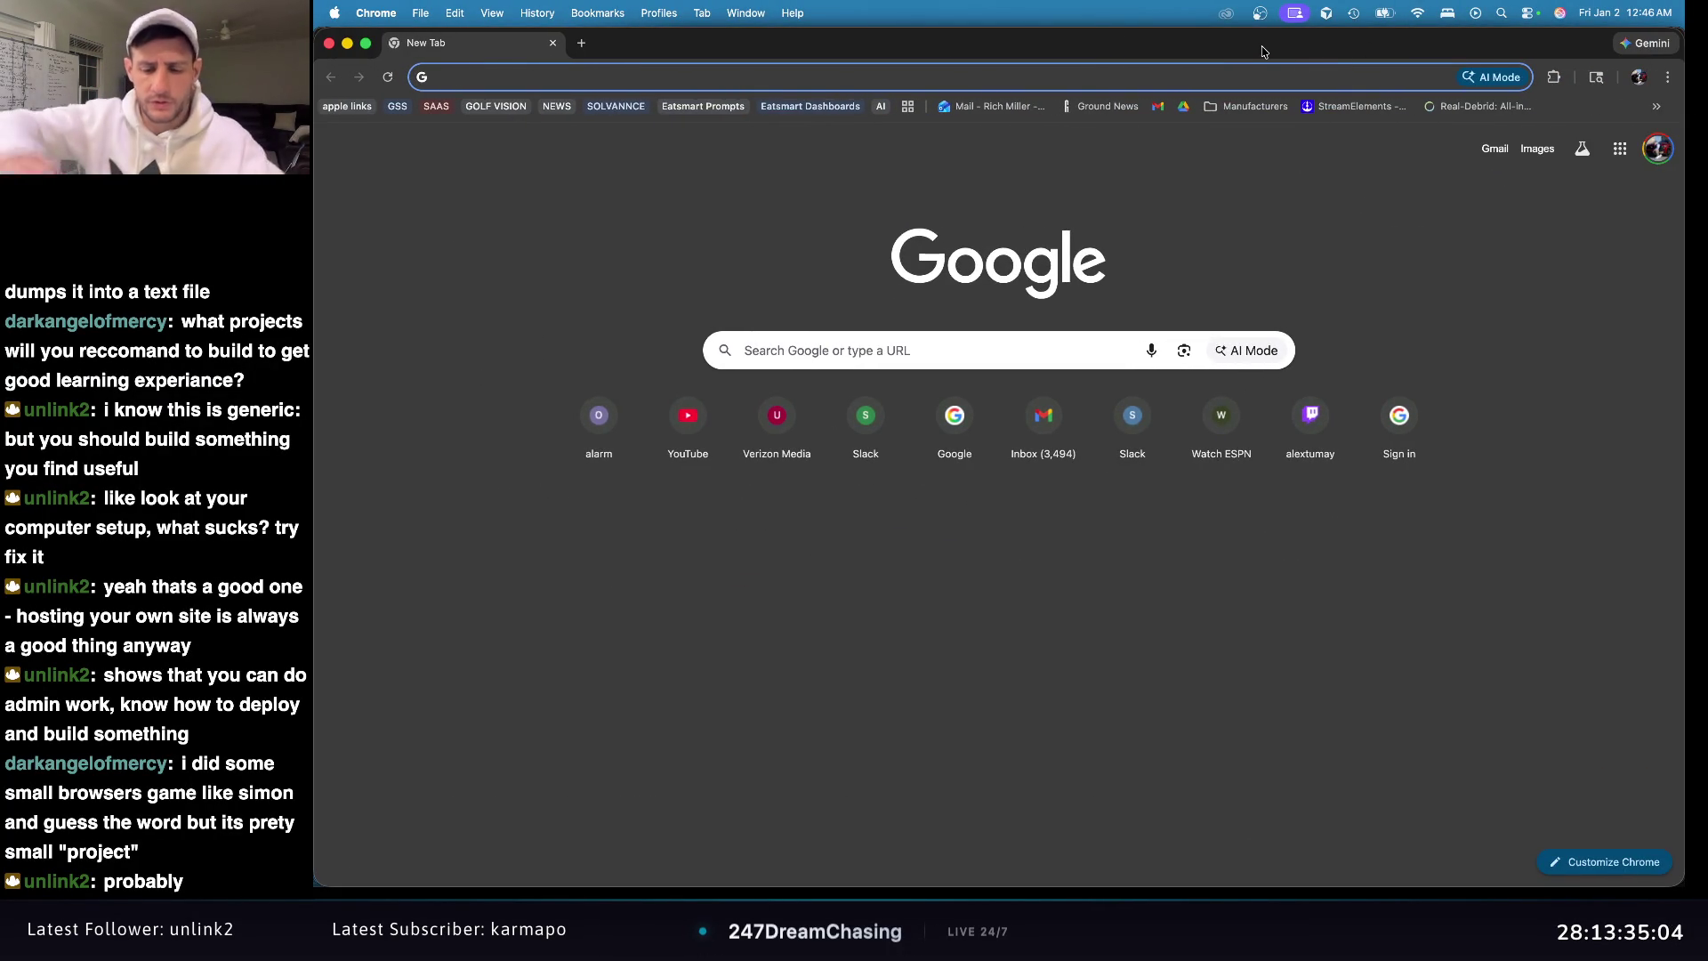
Step: Load midnightsoftwarestudio.com from the 'mid' autocomplete and return to its starfield hero
{"action": "type", "text": "mid"}
{"action": "key", "text": "Return"}
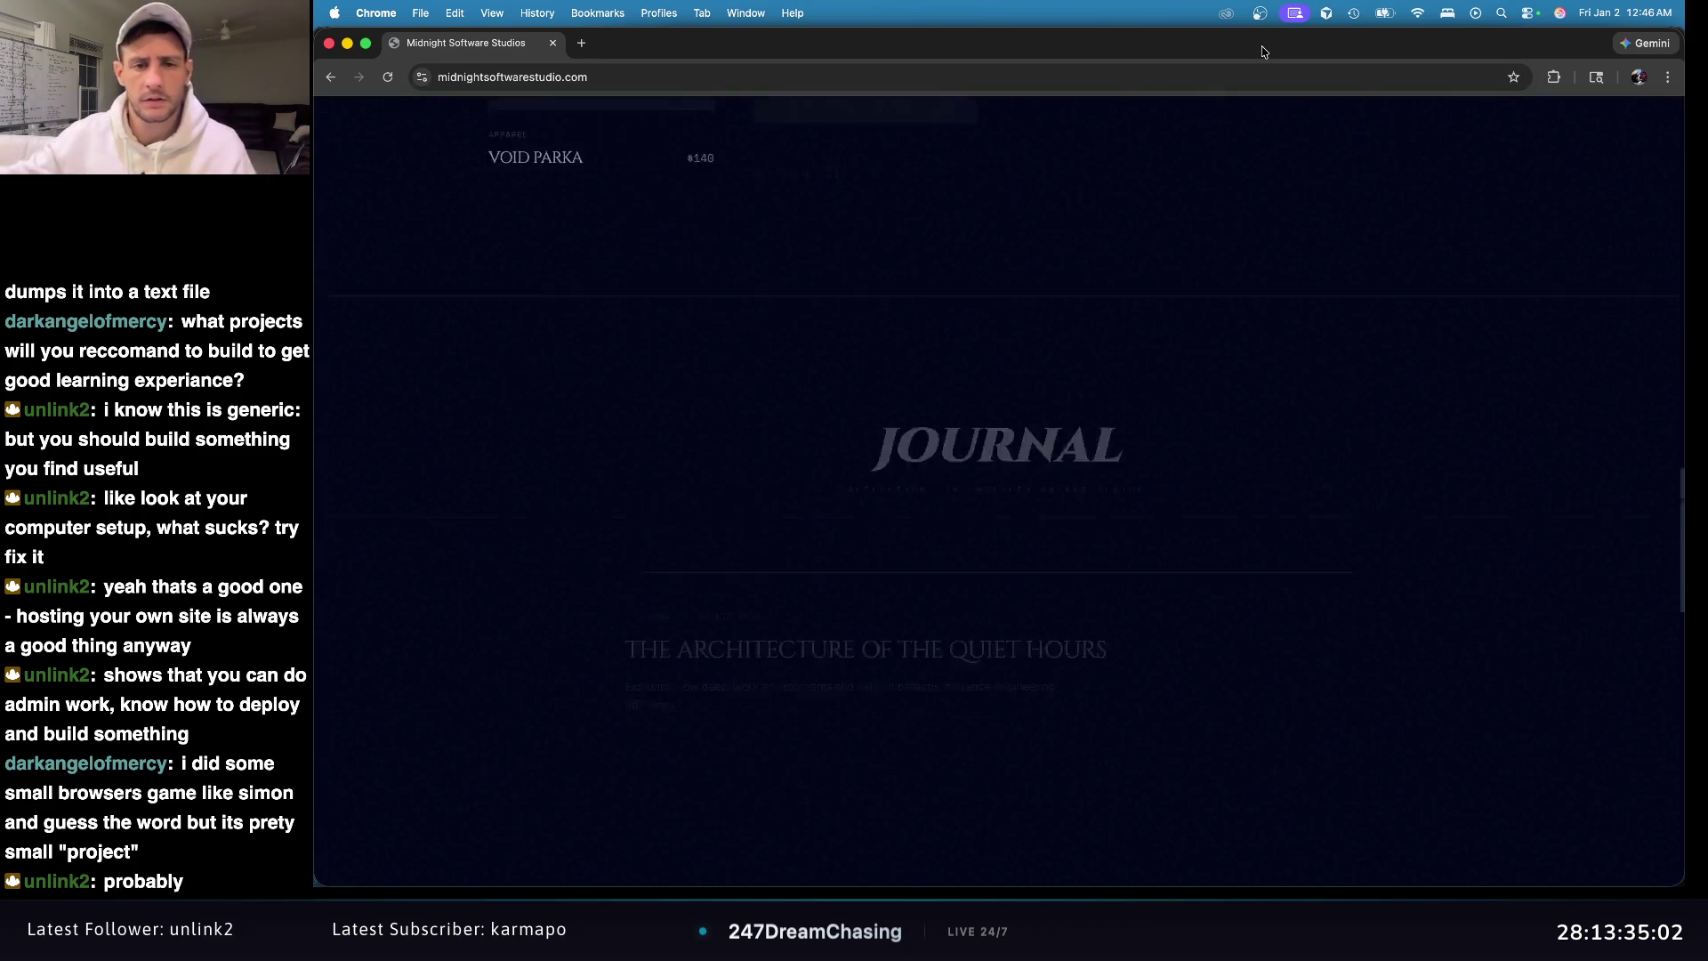
{"action": "scroll", "coordinate": [1416, 265], "scroll_direction": "down", "scroll_amount": 3}
{"action": "scroll", "coordinate": [1417, 265], "scroll_direction": "up", "scroll_amount": 10}
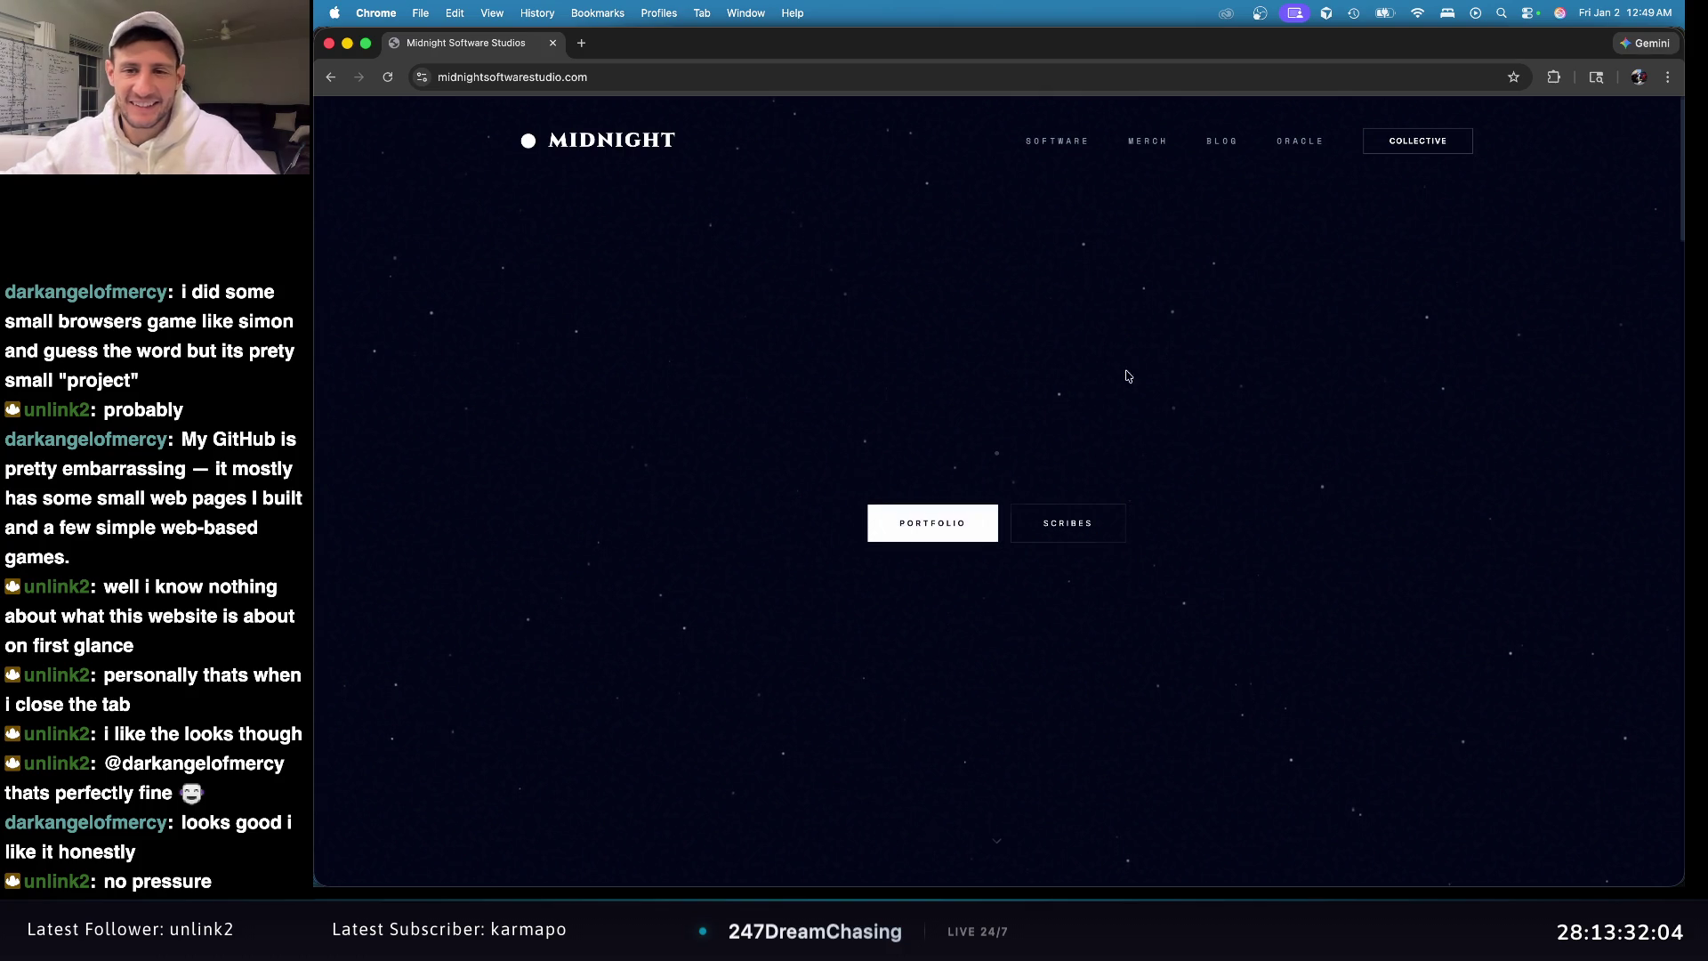
{"action": "scroll", "coordinate": [1130, 378], "scroll_direction": "down", "scroll_amount": 20}
{"action": "scroll", "coordinate": [1183, 439], "scroll_direction": "up", "scroll_amount": 20}
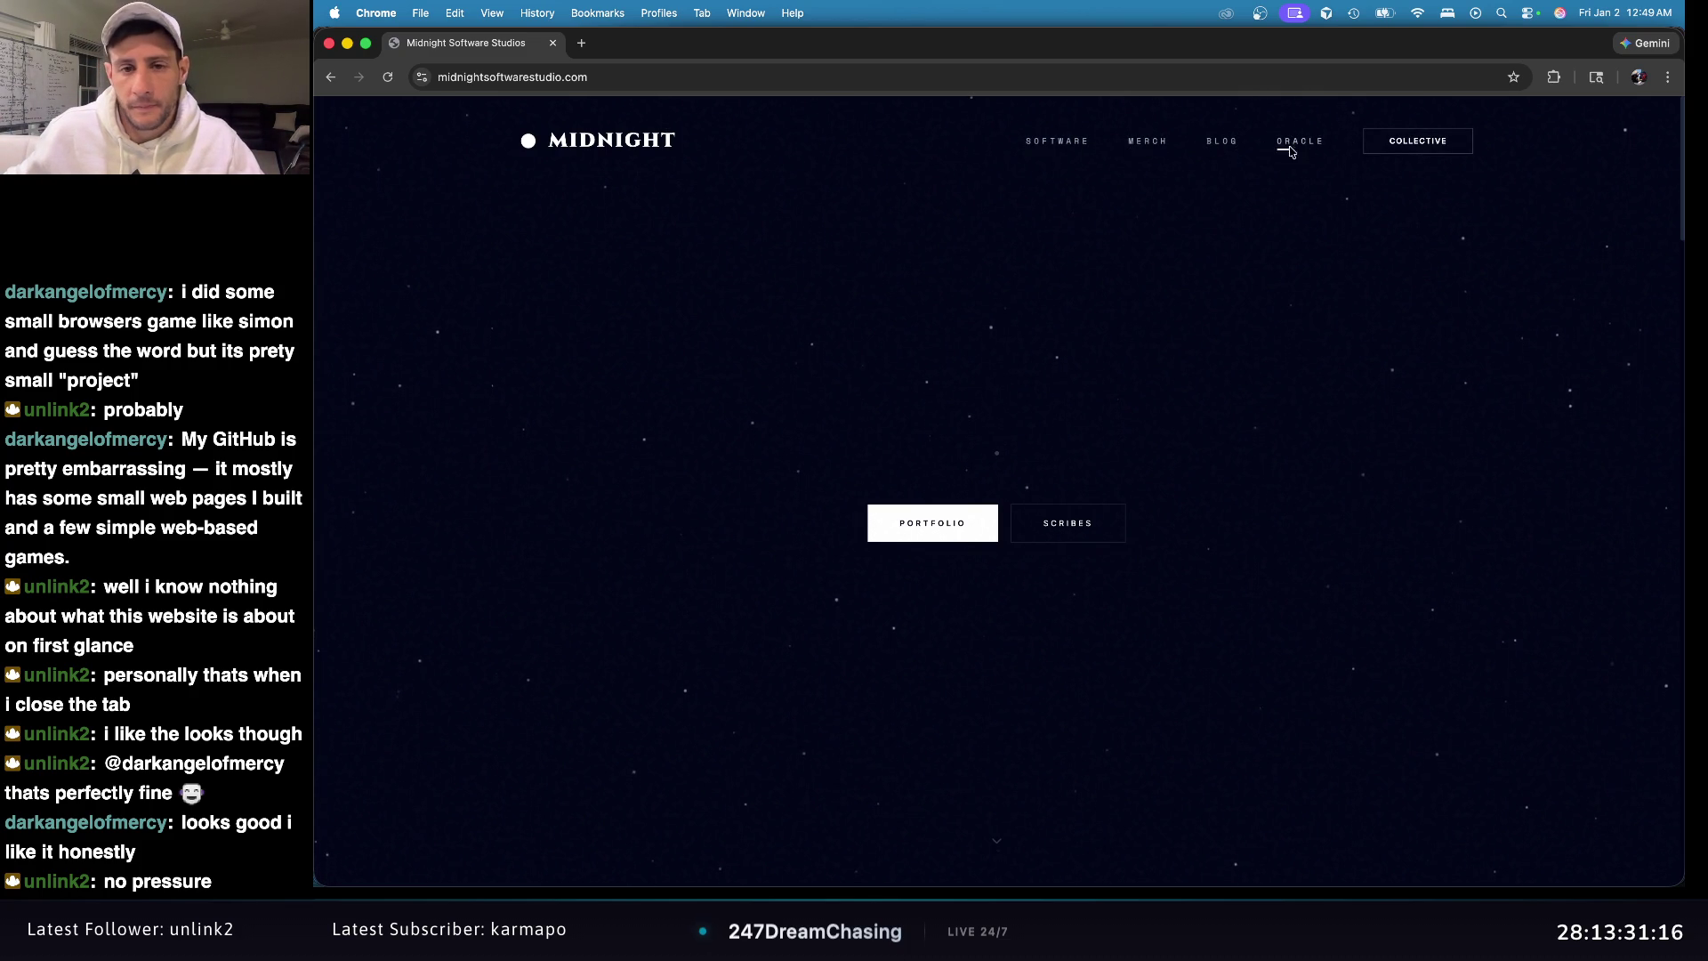
{"action": "scroll", "coordinate": [1210, 226], "scroll_direction": "down", "scroll_amount": 20}
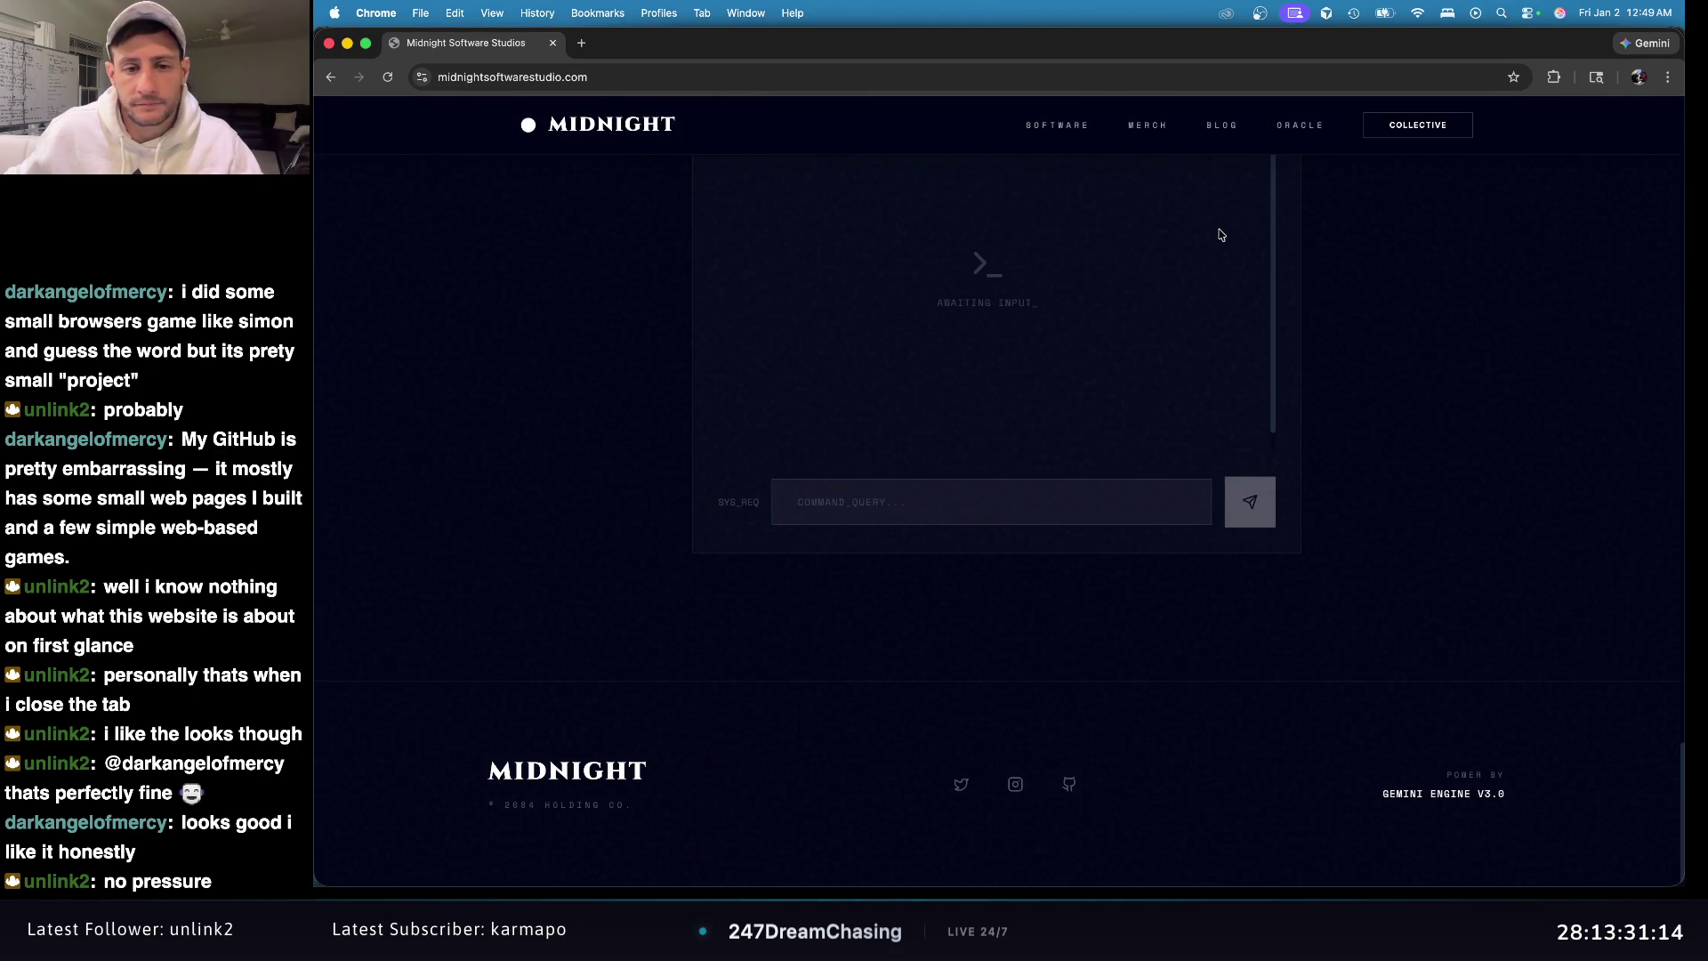
{"action": "scroll", "coordinate": [1219, 232], "scroll_direction": "up", "scroll_amount": 20}
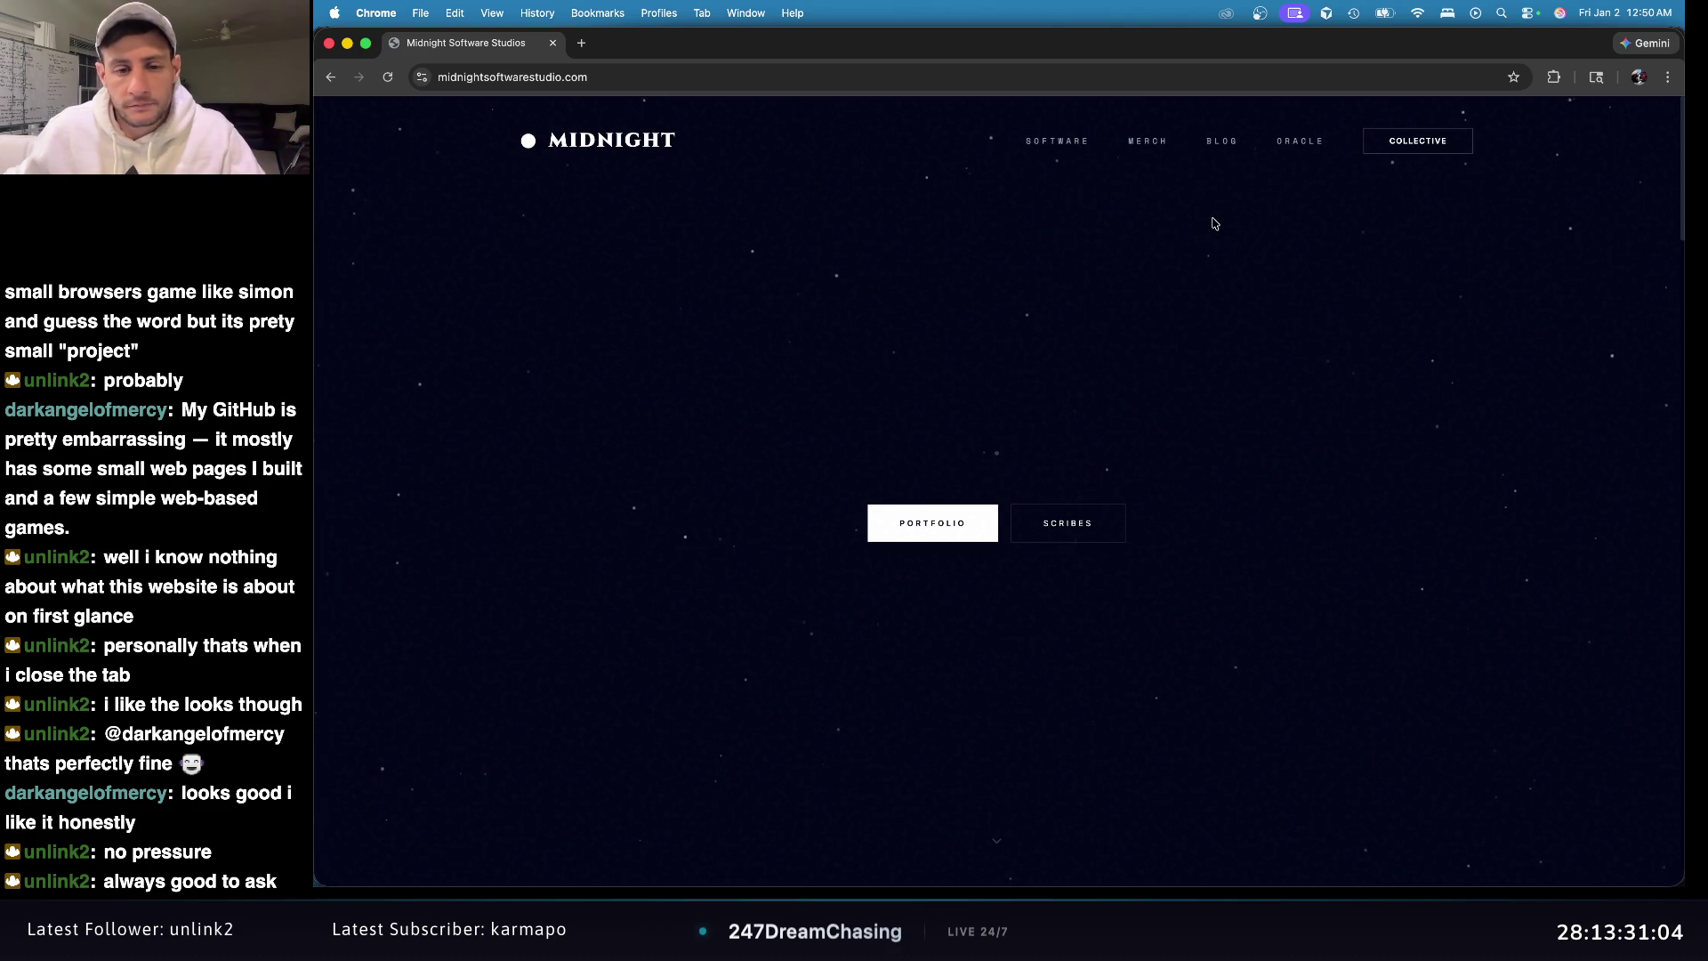
Step: Check the site address, then select and deselect parts of the MIDNIGHT logo text
{"action": "left_click", "coordinate": [648, 82]}
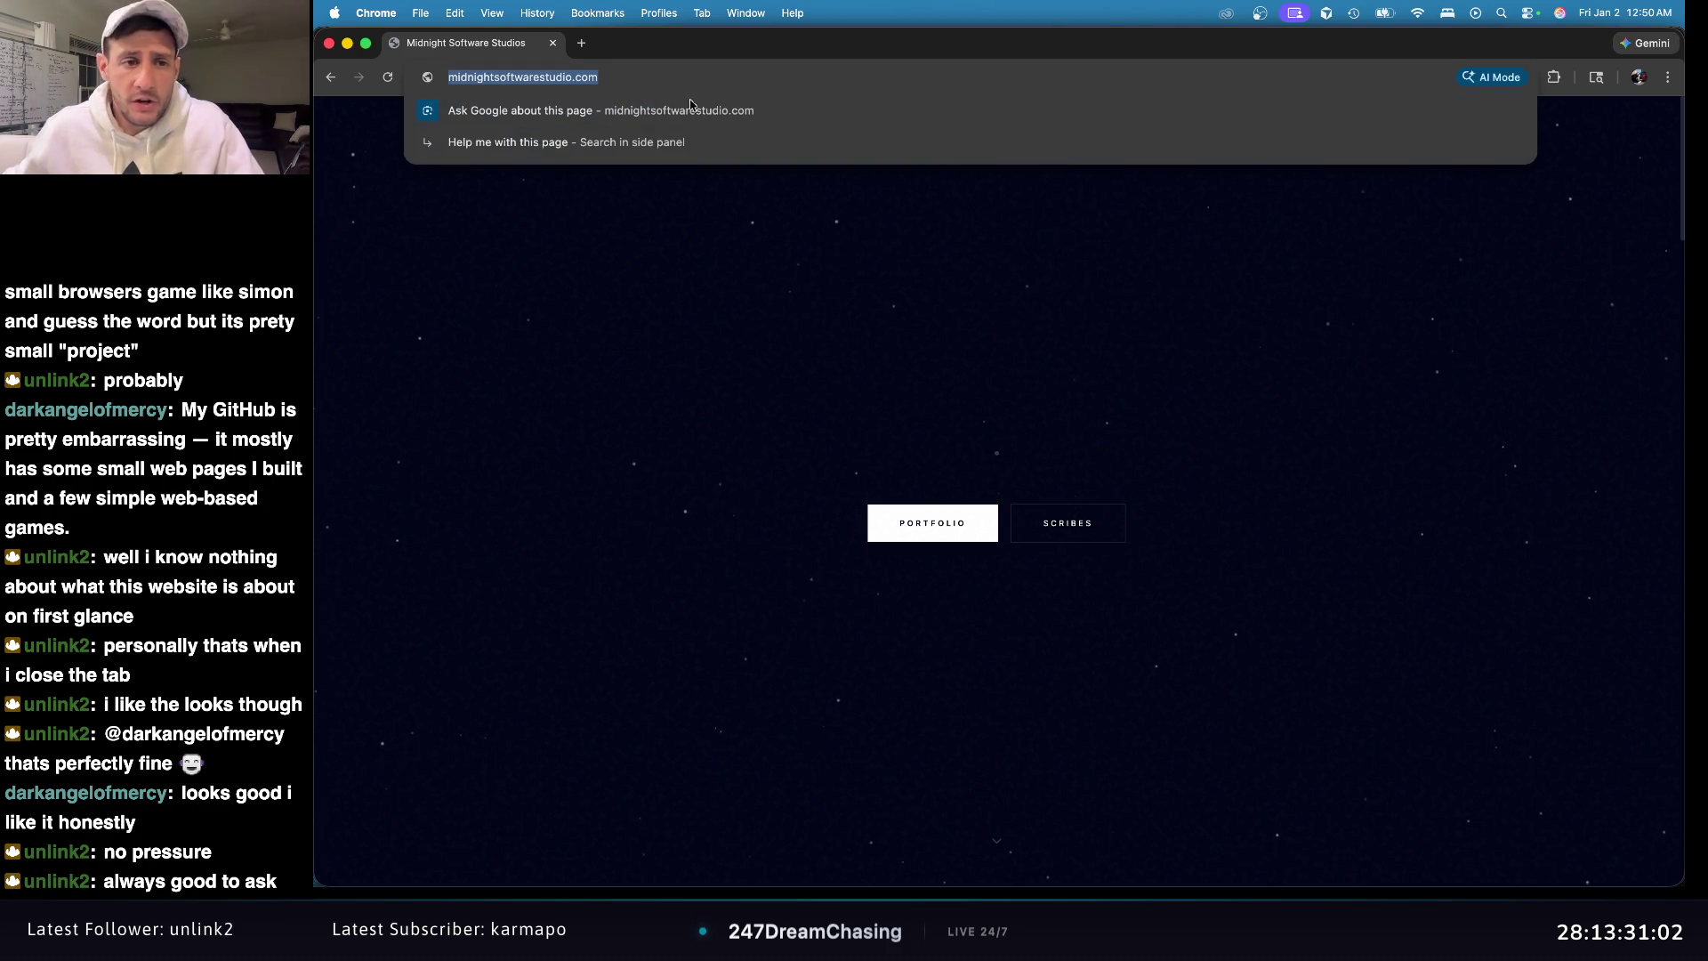
{"action": "left_click", "coordinate": [1142, 346]}
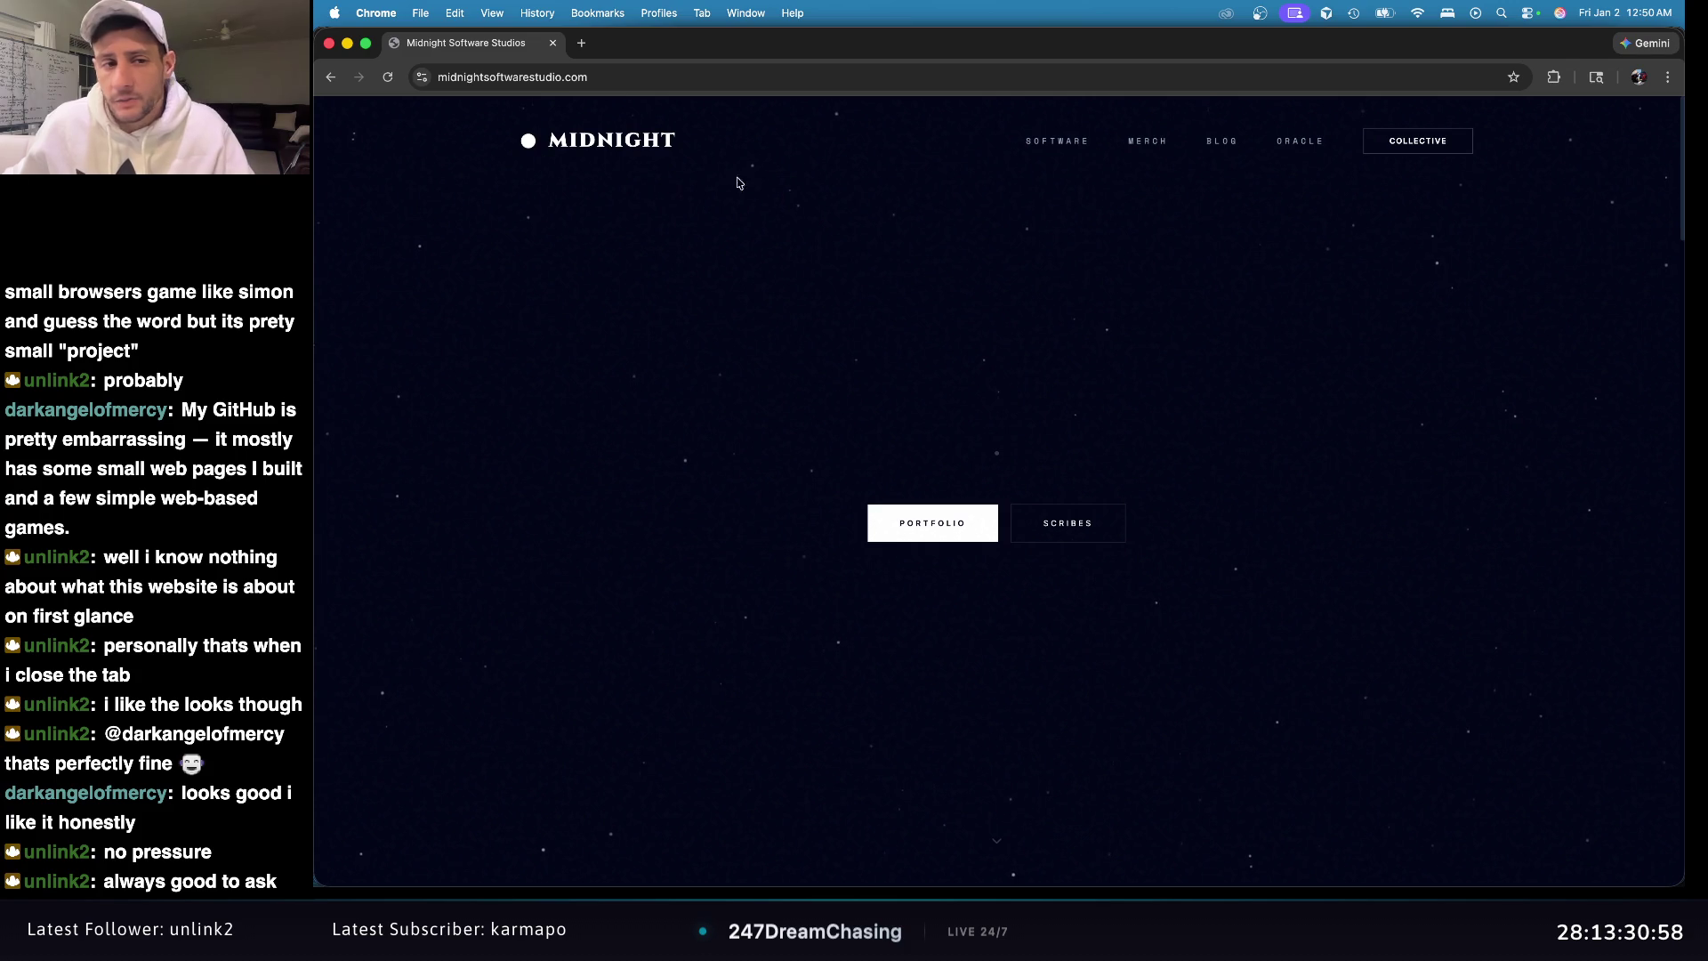
{"action": "mouse_move", "coordinate": [543, 138]}
{"action": "left_mouse_down"}
{"action": "mouse_move", "coordinate": [778, 156]}
{"action": "mouse_move", "coordinate": [465, 137]}
{"action": "mouse_move", "coordinate": [996, 169]}
{"action": "left_mouse_up"}
{"action": "left_click", "coordinate": [996, 169]}
{"action": "double_click", "coordinate": [627, 151]}
{"action": "left_click", "coordinate": [694, 162]}
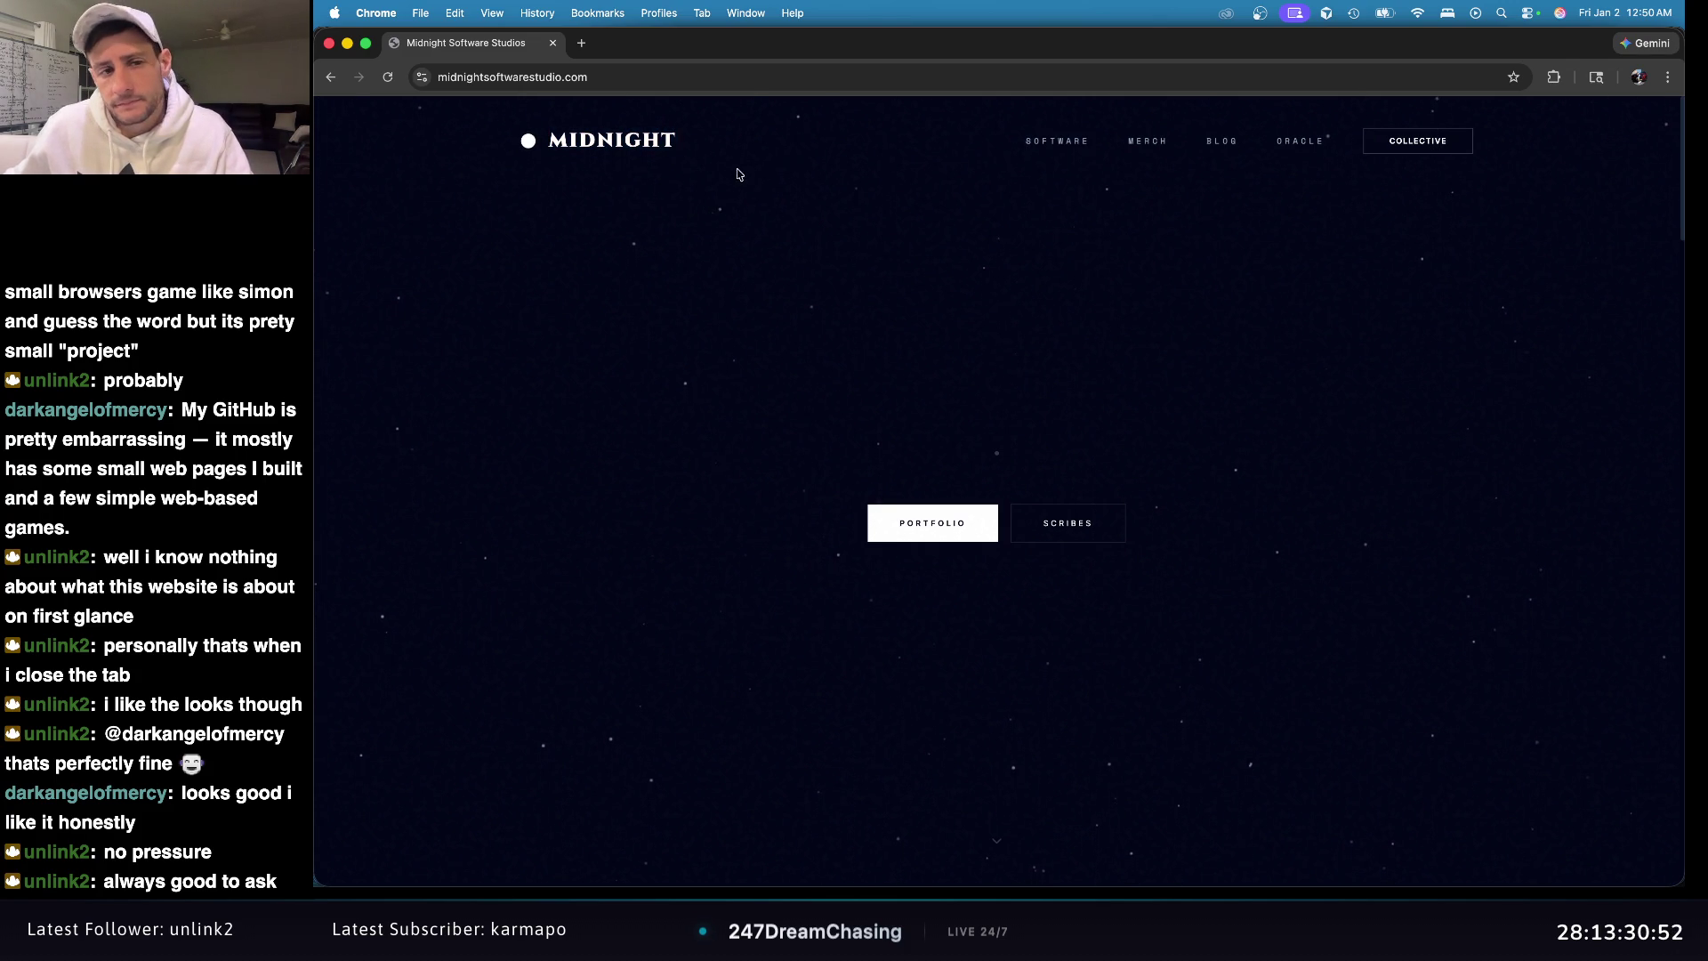
{"action": "left_click_drag", "start_coordinate": [755, 171], "coordinate": [418, 105]}
{"action": "left_click", "coordinate": [785, 182]}
{"action": "mouse_move", "coordinate": [569, 145]}
{"action": "left_mouse_down"}
{"action": "mouse_move", "coordinate": [747, 157]}
{"action": "mouse_move", "coordinate": [529, 148]}
{"action": "left_mouse_up"}
{"action": "left_click", "coordinate": [789, 162]}
{"action": "left_click", "coordinate": [728, 165]}
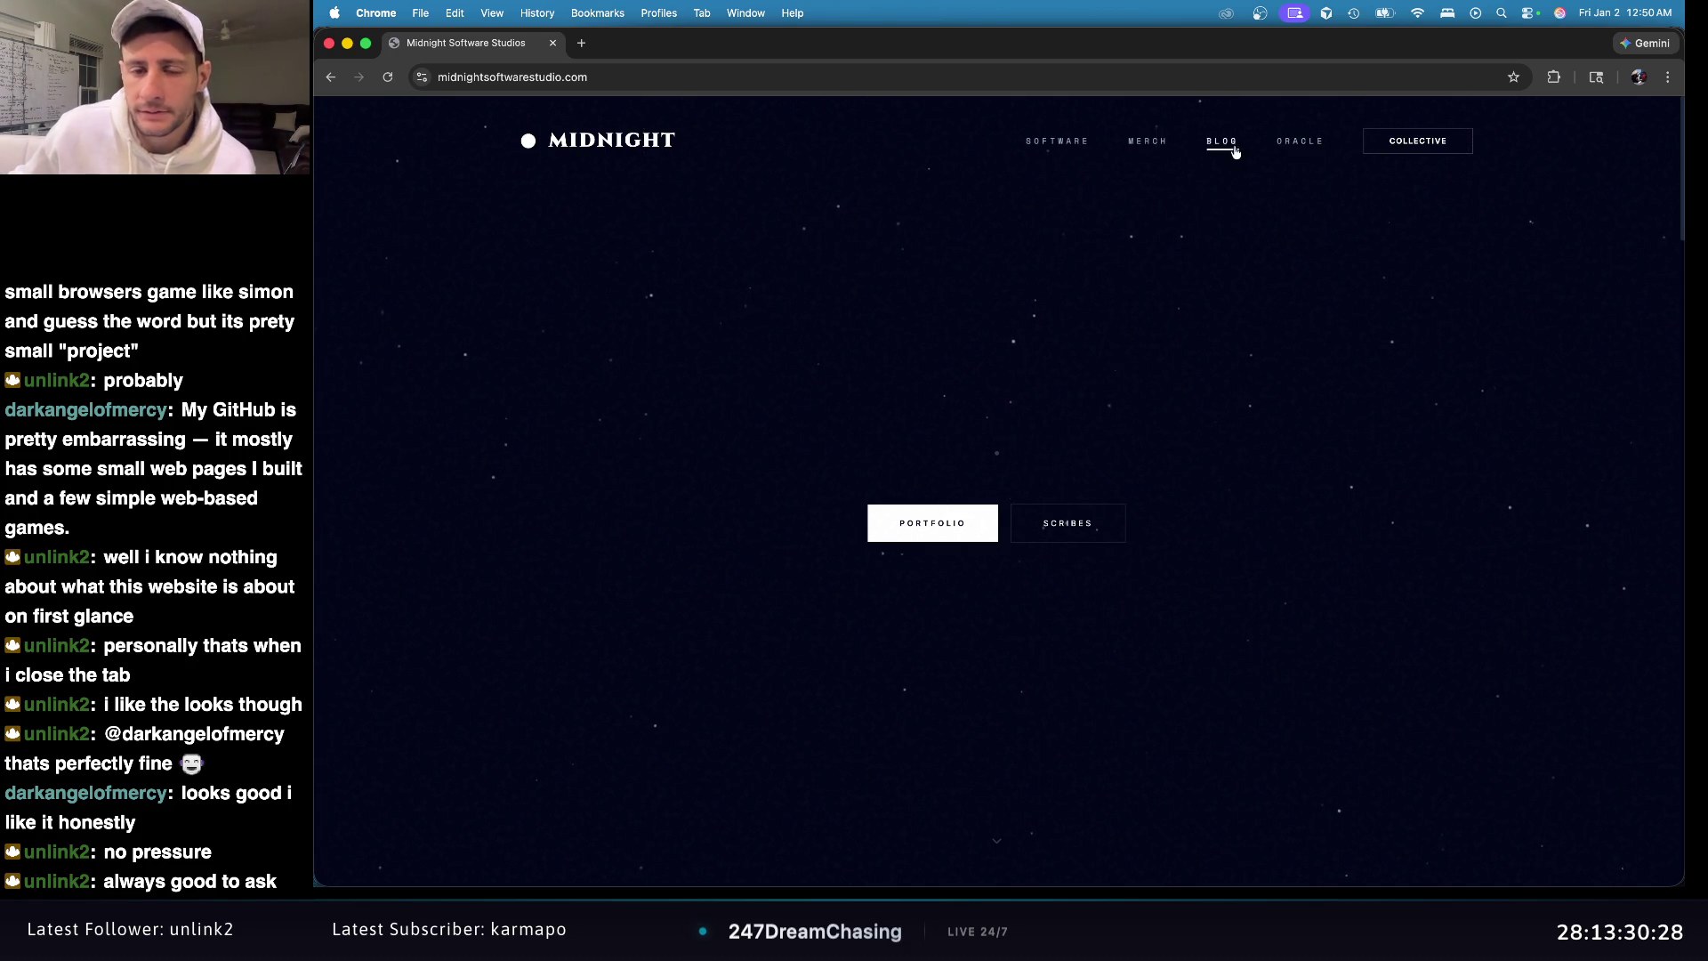
Step: Scroll to the SOFTWARE heading, select it, and scroll around the VOID CORE, PRISM SDK and ATLAS.DB cards
{"action": "scroll", "coordinate": [1361, 311], "scroll_direction": "down", "scroll_amount": 5}
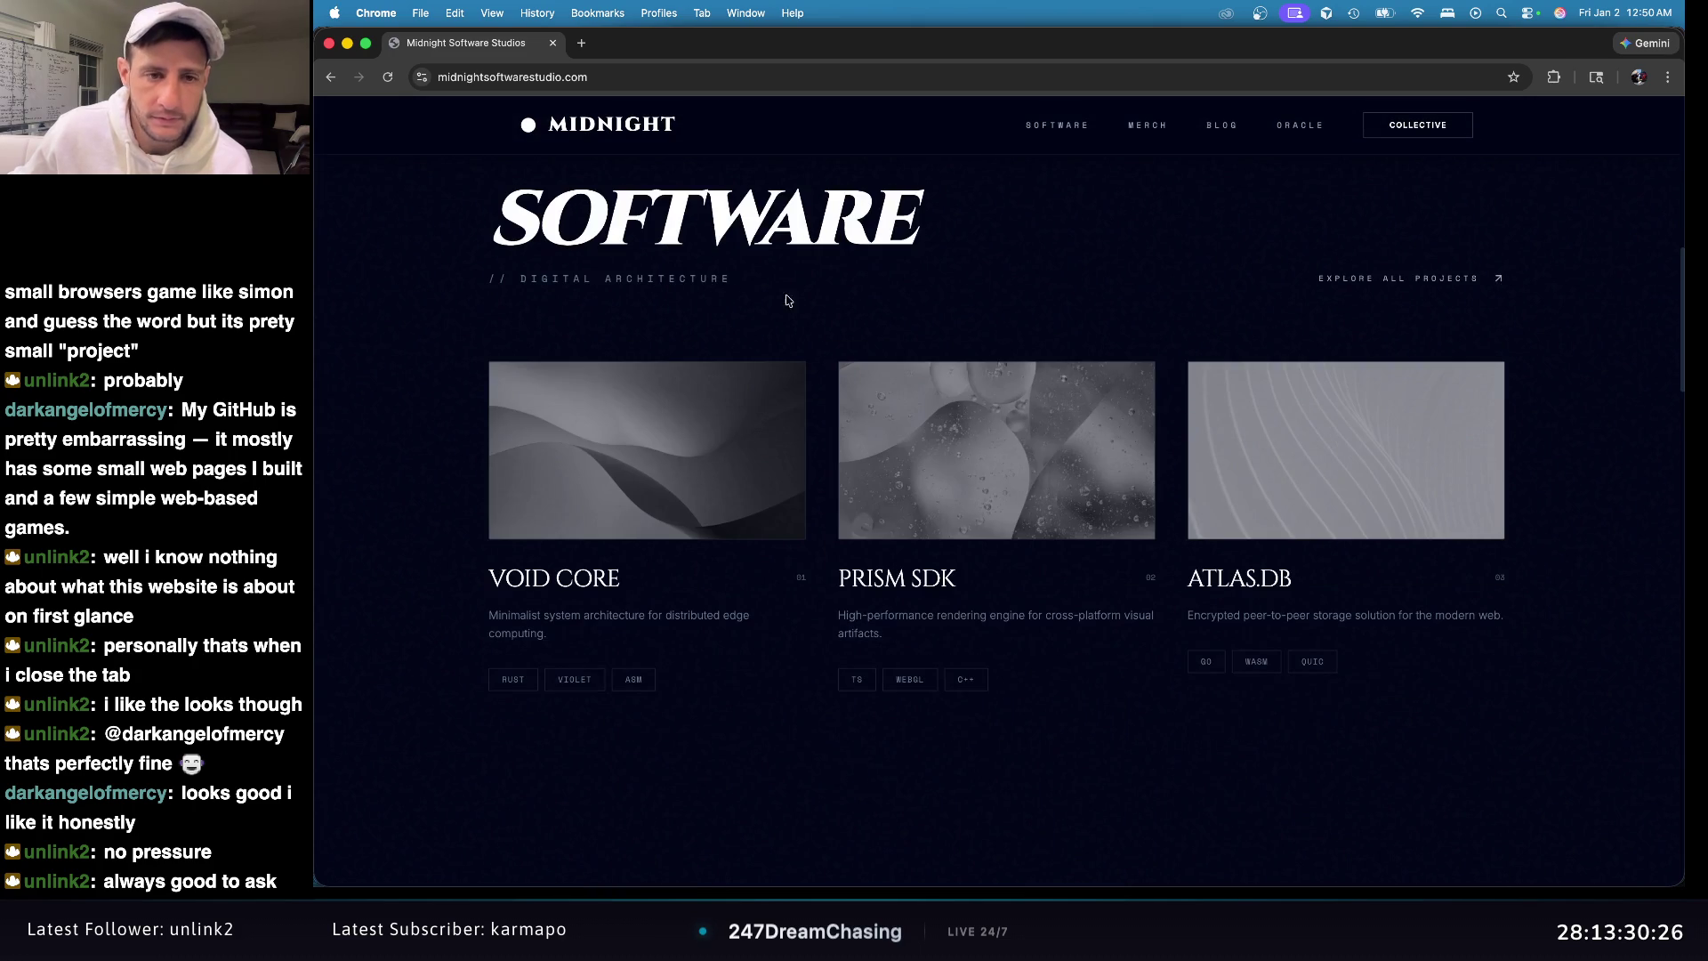
{"action": "double_click", "coordinate": [925, 247]}
{"action": "double_click", "coordinate": [950, 251]}
{"action": "scroll", "coordinate": [953, 255], "scroll_direction": "up", "scroll_amount": 10}
{"action": "scroll", "coordinate": [1014, 285], "scroll_direction": "down", "scroll_amount": 12}
{"action": "scroll", "coordinate": [1050, 299], "scroll_direction": "up", "scroll_amount": 6}
{"action": "scroll", "coordinate": [1050, 299], "scroll_direction": "up", "scroll_amount": 5}
{"action": "scroll", "coordinate": [1065, 298], "scroll_direction": "down", "scroll_amount": 4}
{"action": "scroll", "coordinate": [1370, 382], "scroll_direction": "up", "scroll_amount": 4}
{"action": "scroll", "coordinate": [1369, 382], "scroll_direction": "down", "scroll_amount": 10}
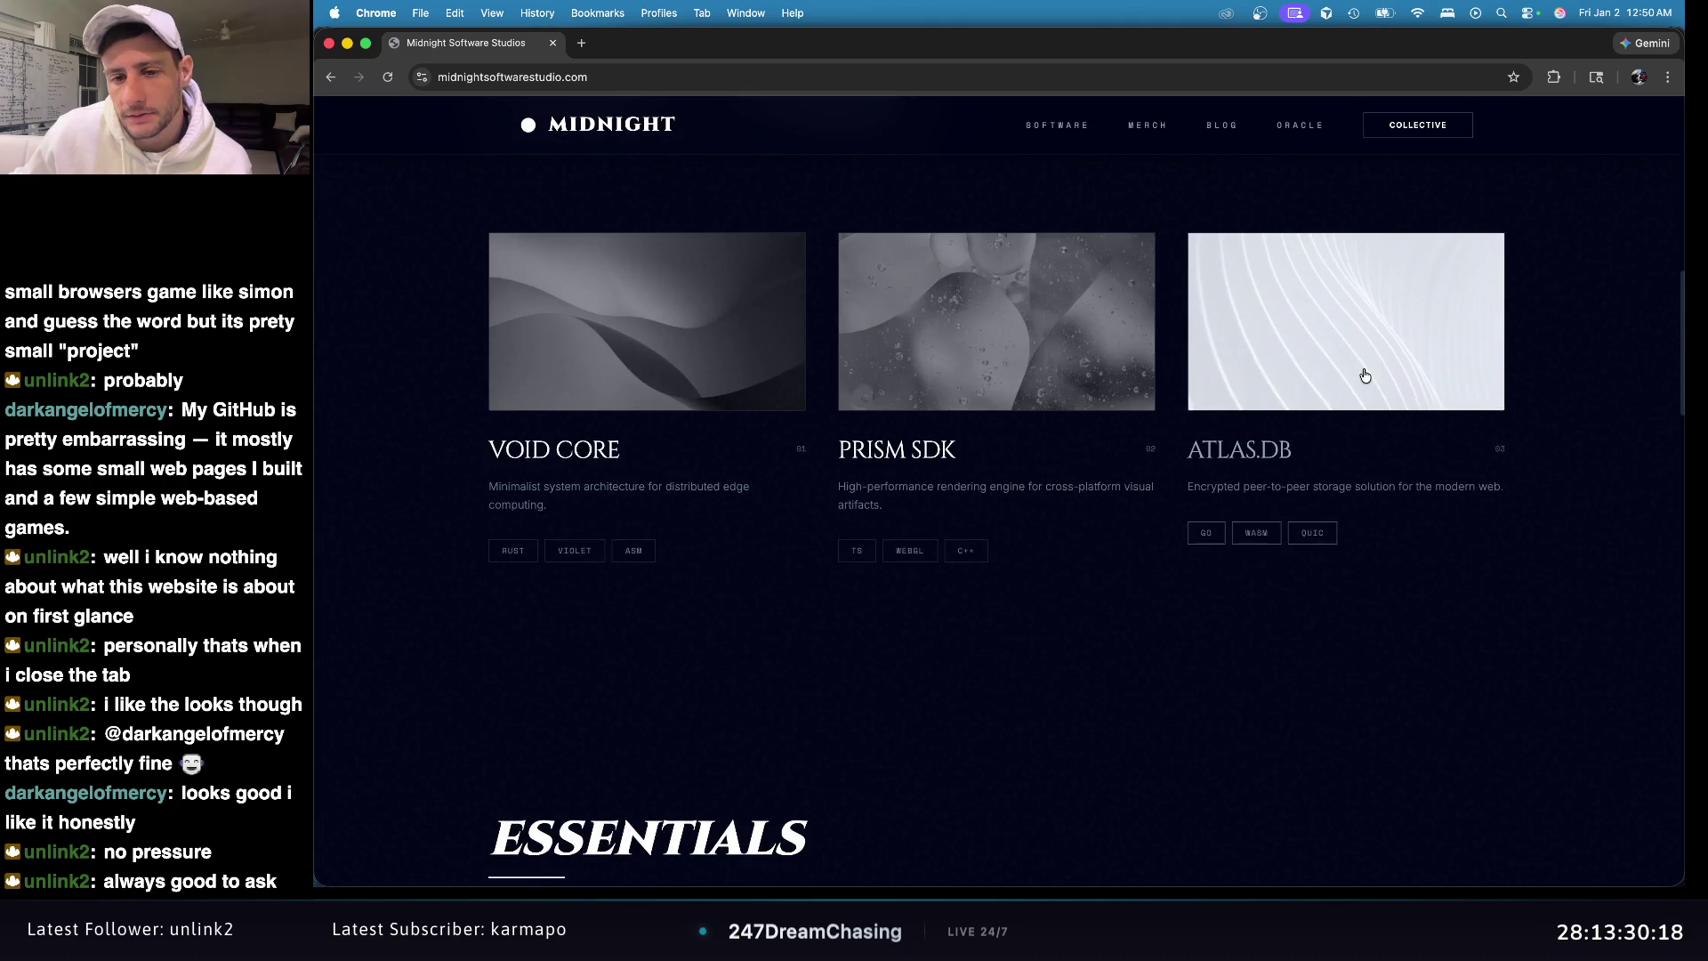
{"action": "scroll", "coordinate": [1366, 375], "scroll_direction": "up", "scroll_amount": 8}
{"action": "scroll", "coordinate": [1362, 372], "scroll_direction": "down", "scroll_amount": 5}
{"action": "scroll", "coordinate": [1363, 372], "scroll_direction": "up", "scroll_amount": 5}
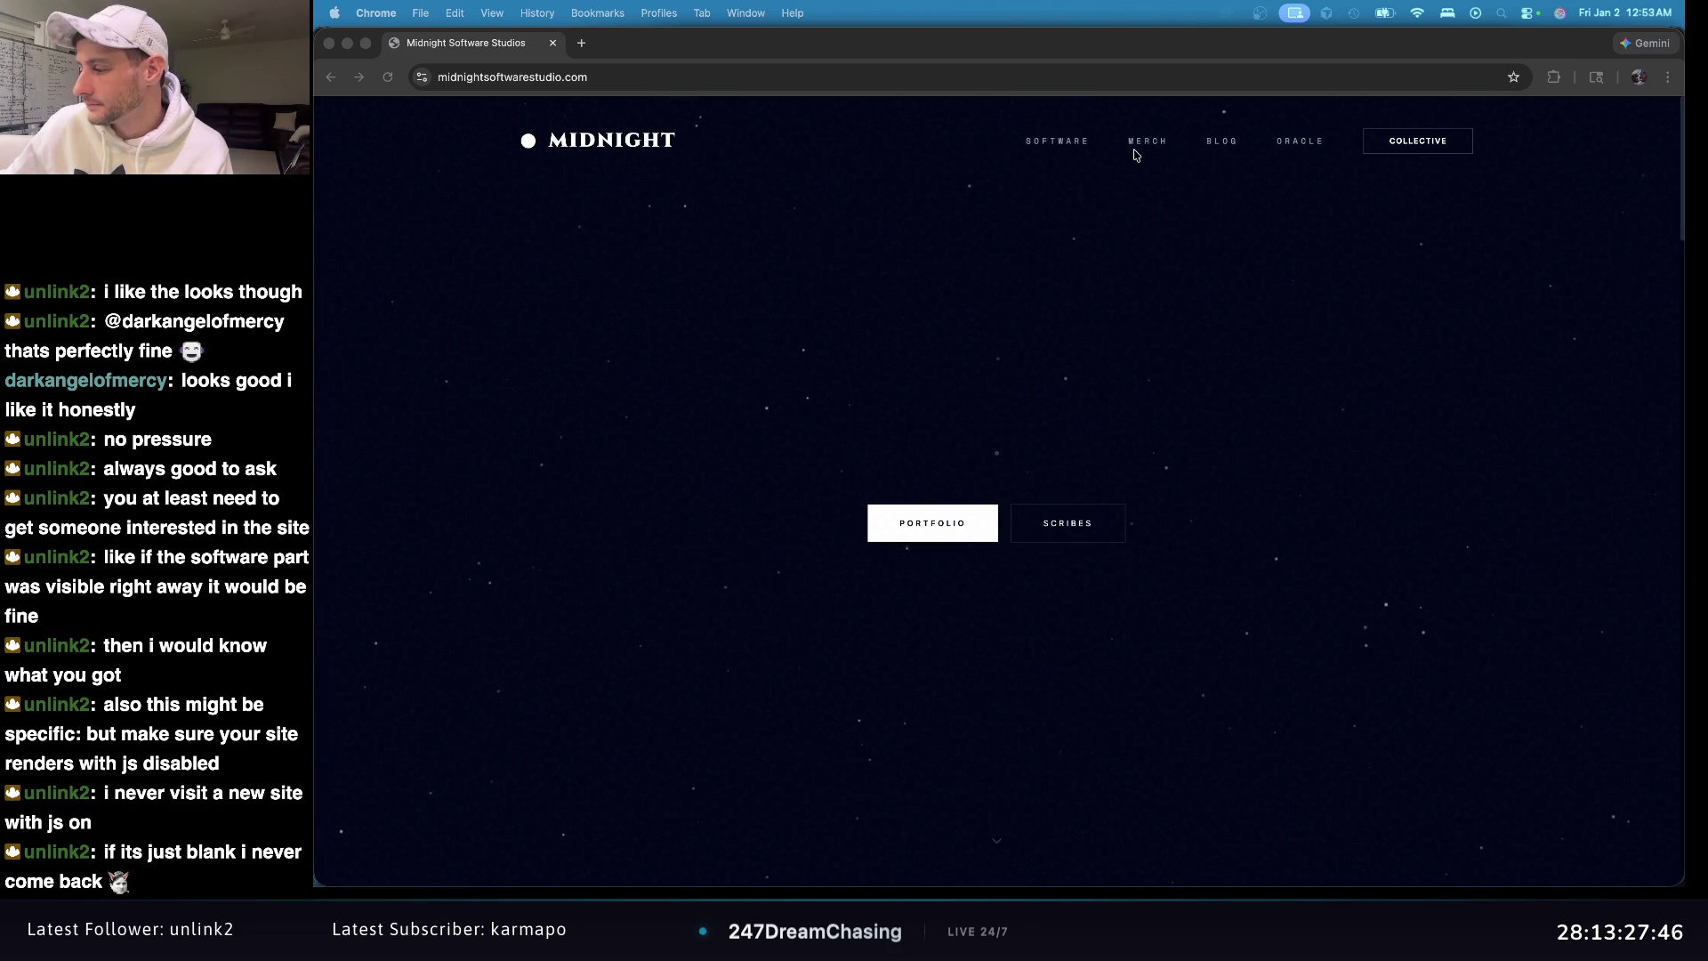
{"action": "right_click", "coordinate": [1198, 250]}
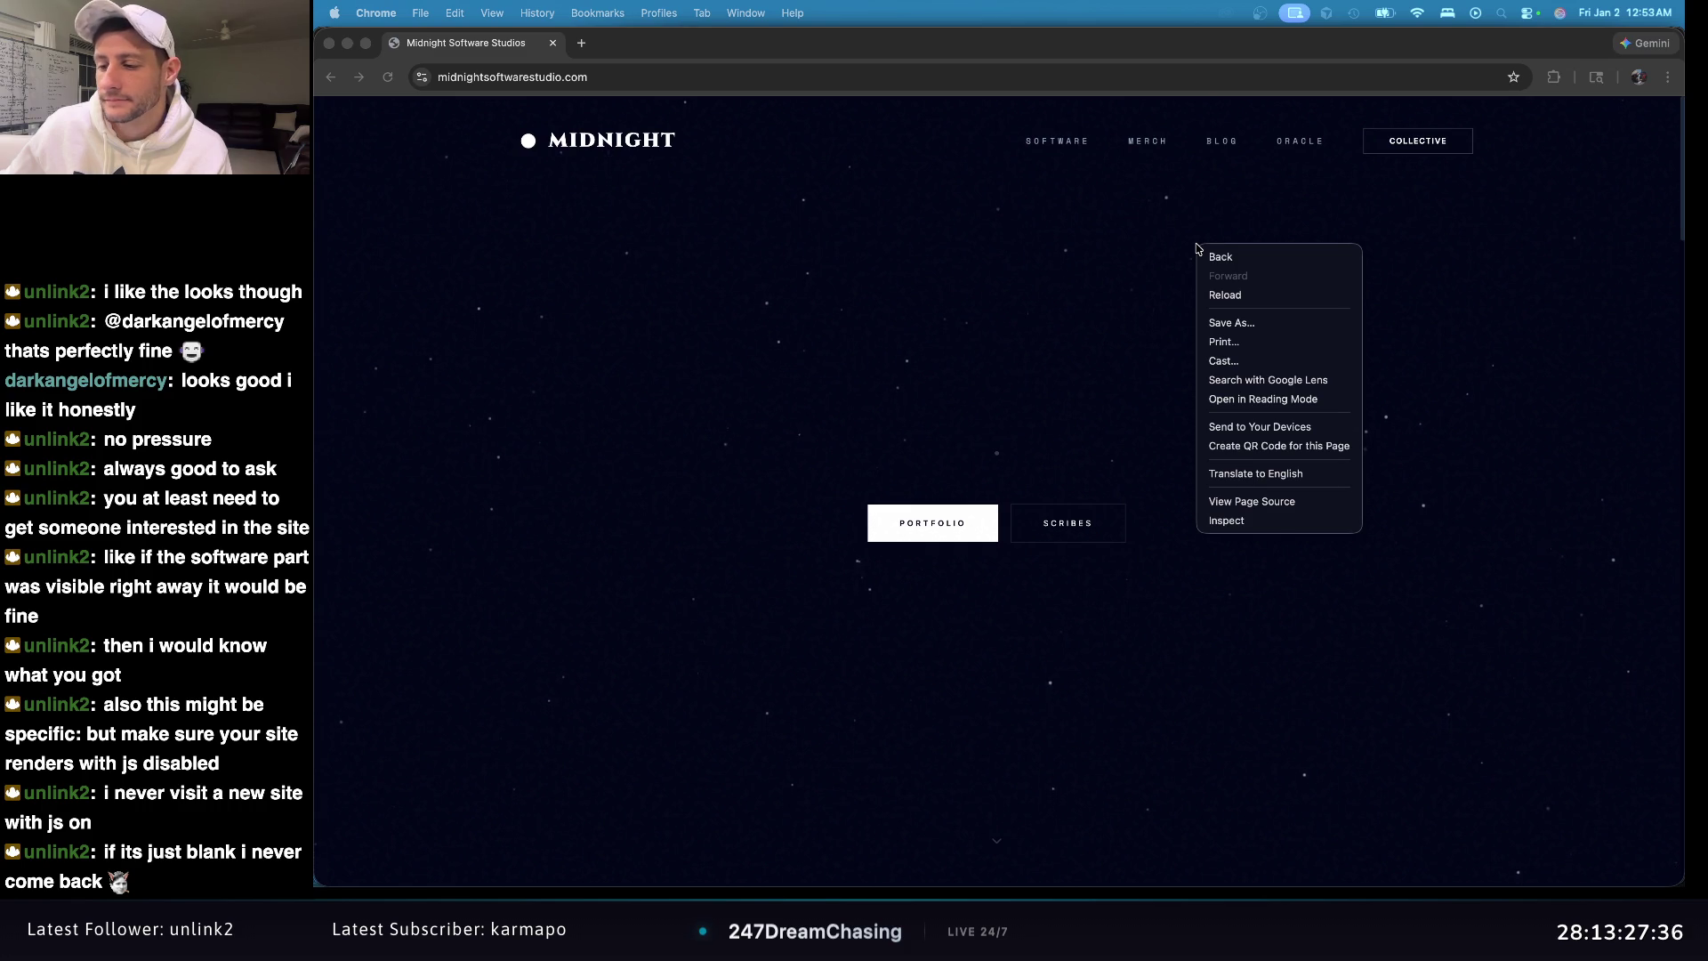
{"action": "left_click", "coordinate": [1138, 232]}
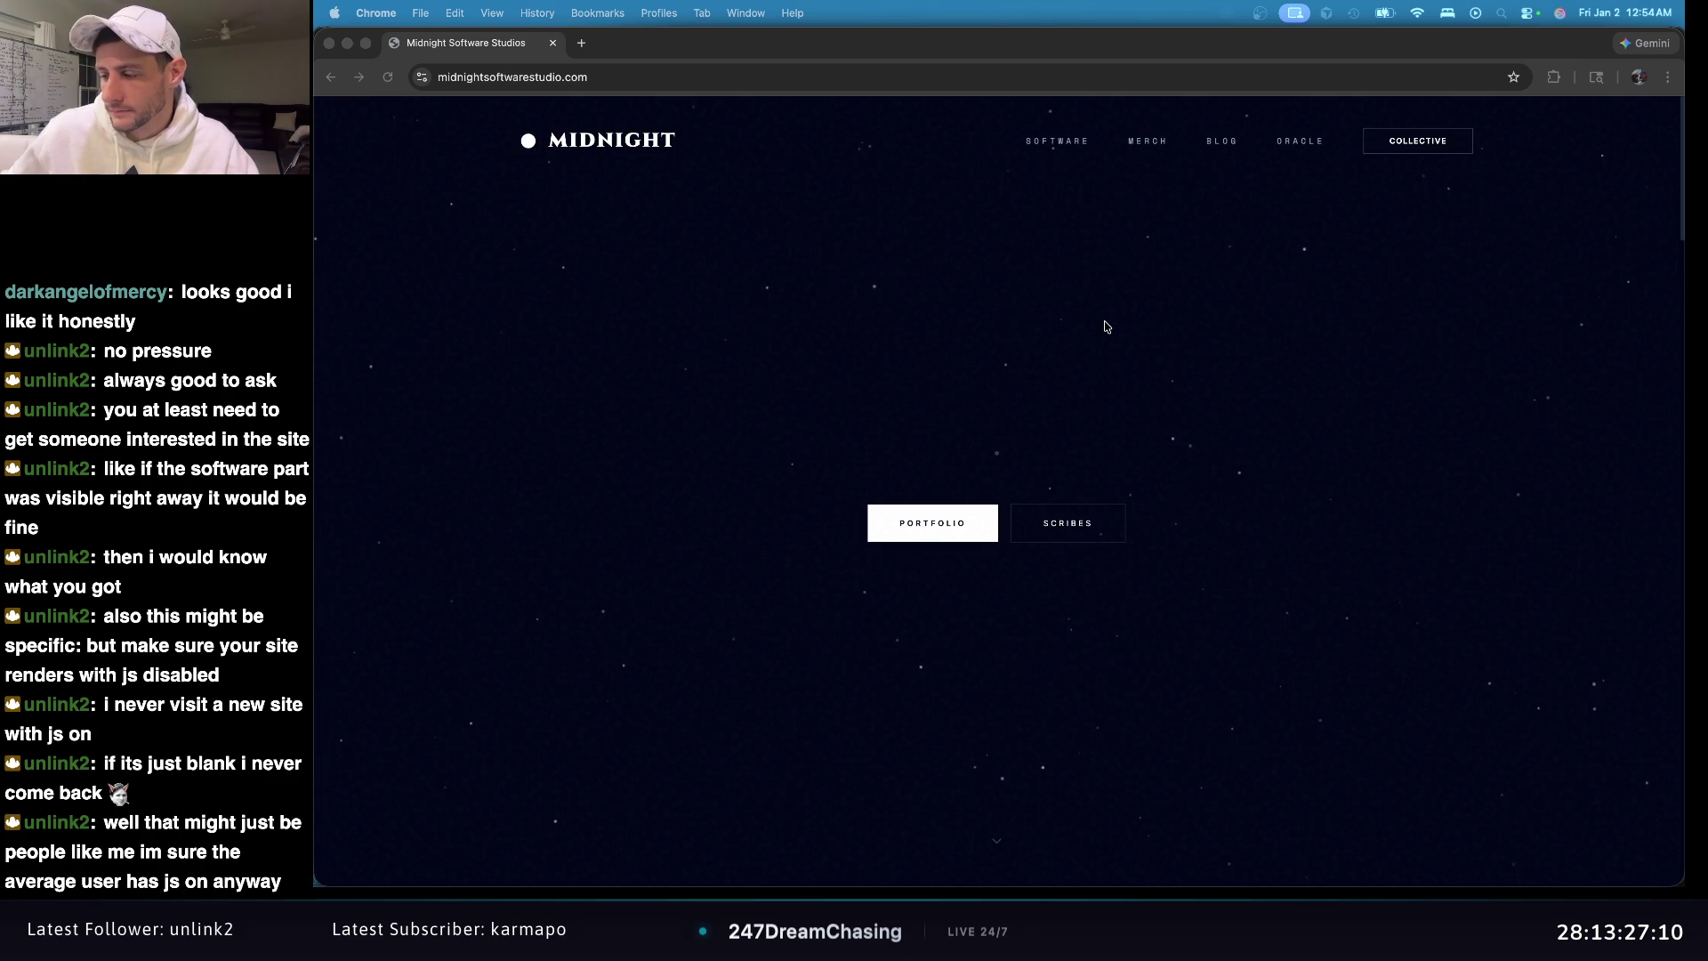
Step: Scroll through the SOFTWARE, ESSENTIALS, JOURNAL and footer sections, then back to the top
{"action": "scroll", "coordinate": [1107, 326], "scroll_direction": "down", "scroll_amount": 15}
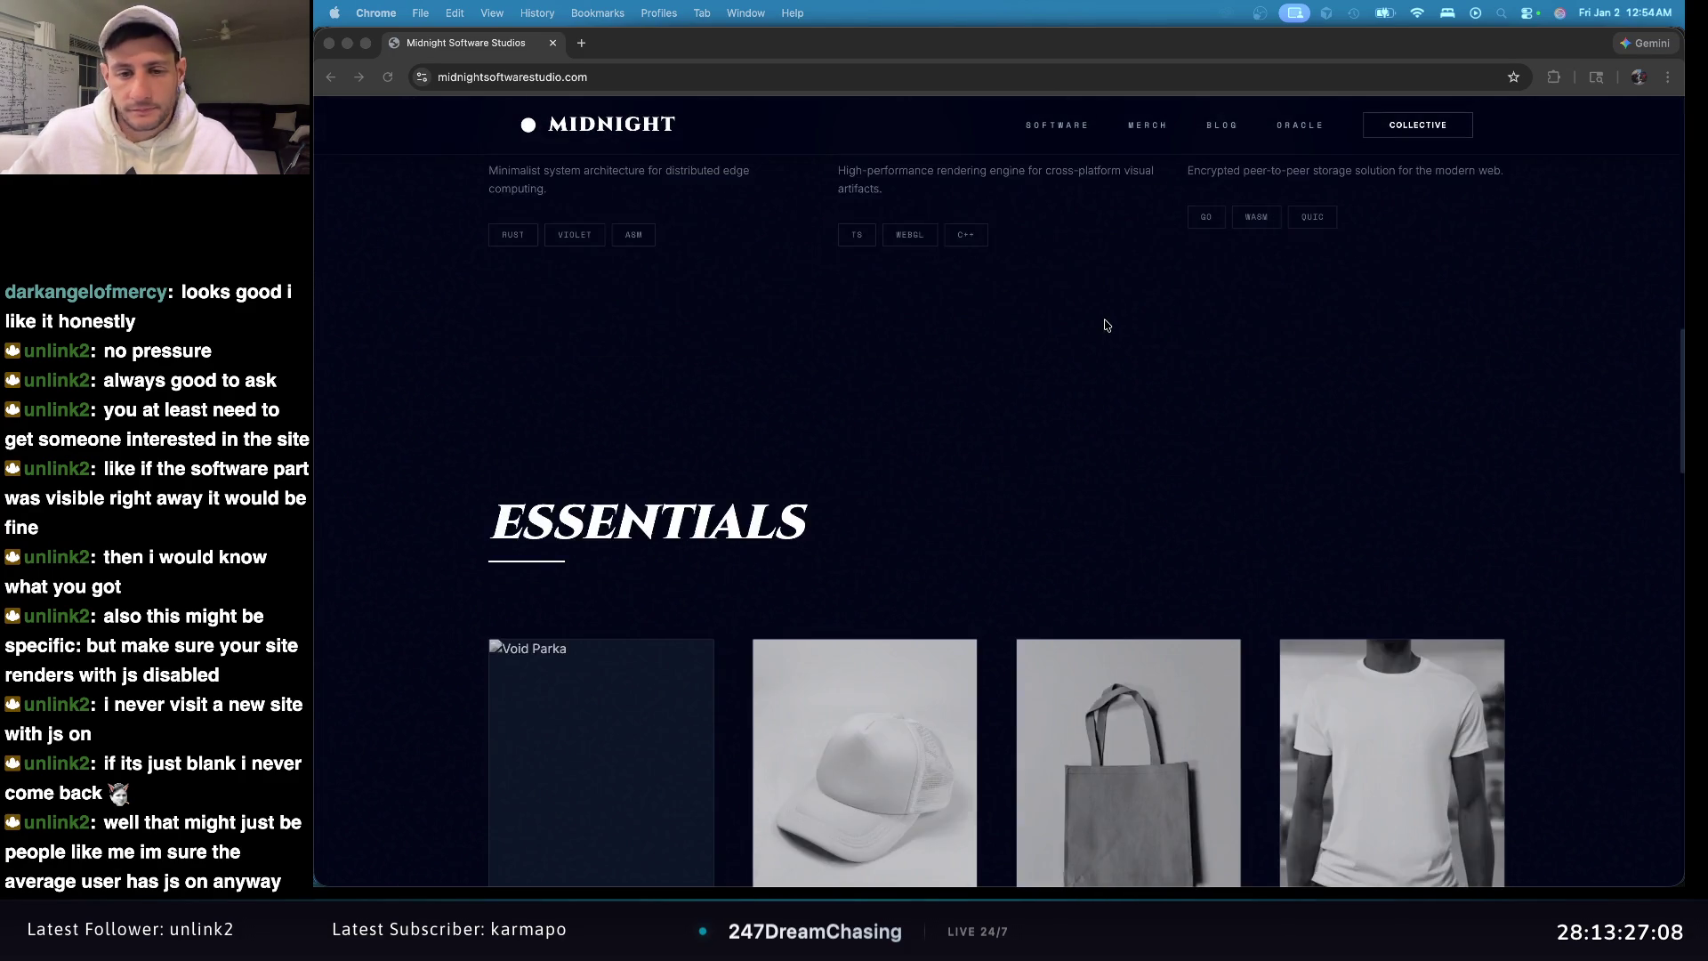
{"action": "scroll", "coordinate": [1106, 325], "scroll_direction": "up", "scroll_amount": 8}
{"action": "scroll", "coordinate": [700, 378], "scroll_direction": "down", "scroll_amount": 15}
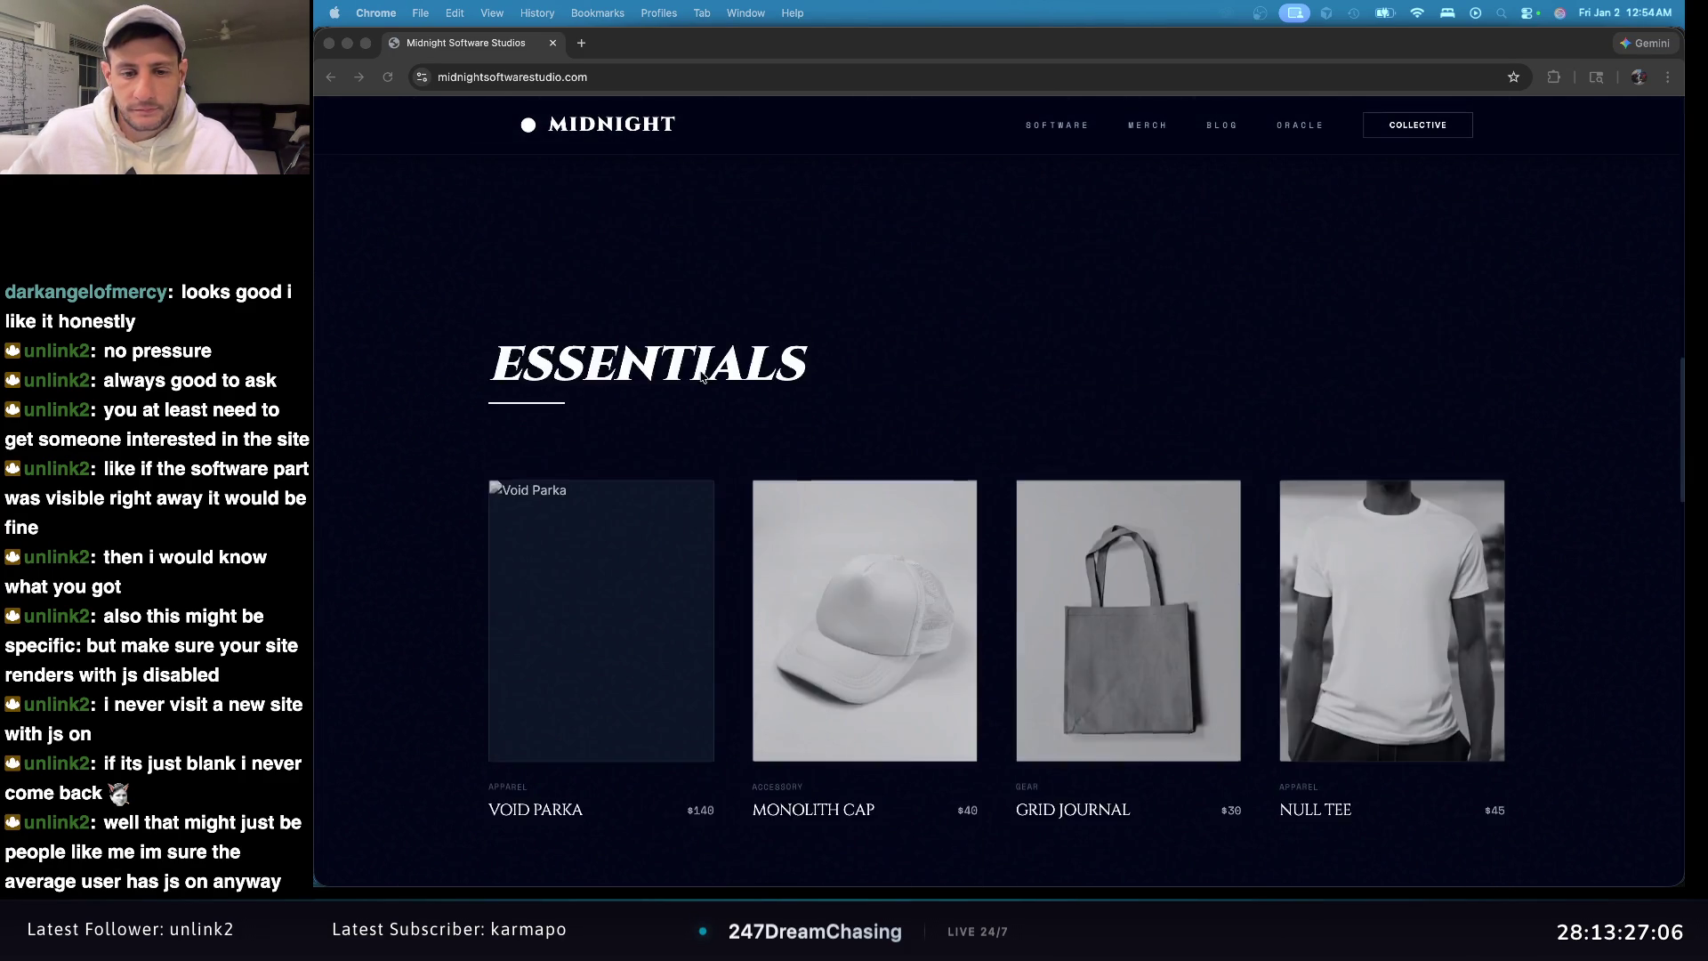
{"action": "scroll", "coordinate": [703, 376], "scroll_direction": "up", "scroll_amount": 20}
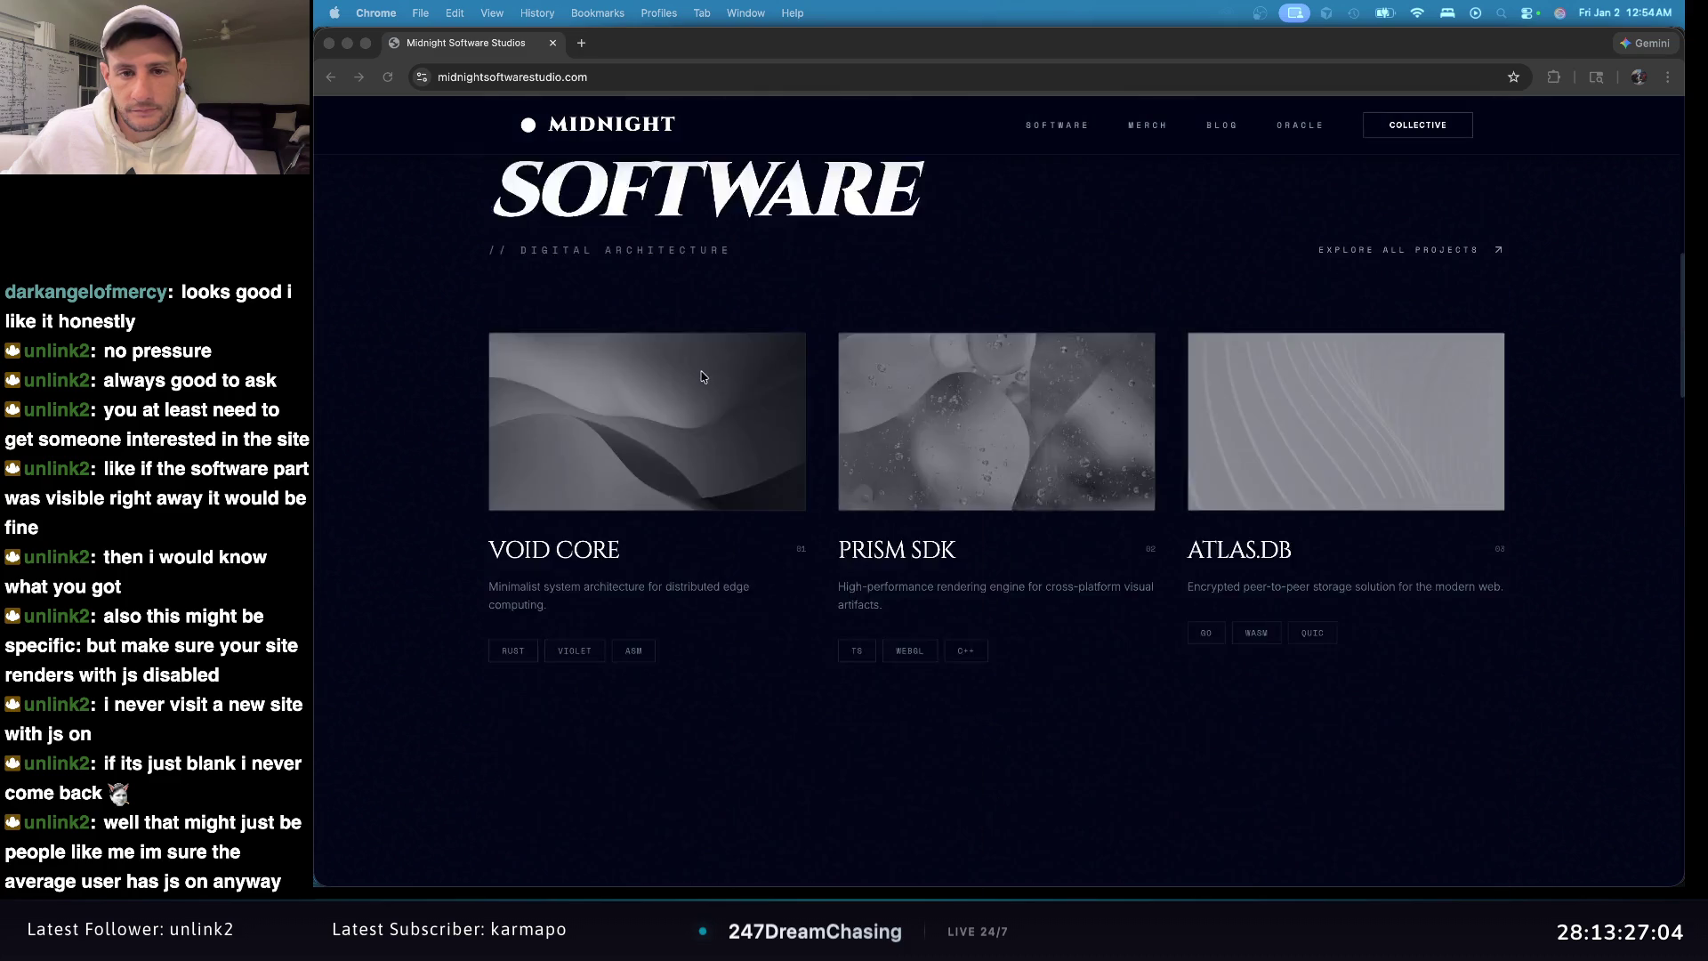
{"action": "scroll", "coordinate": [703, 374], "scroll_direction": "down", "scroll_amount": 12}
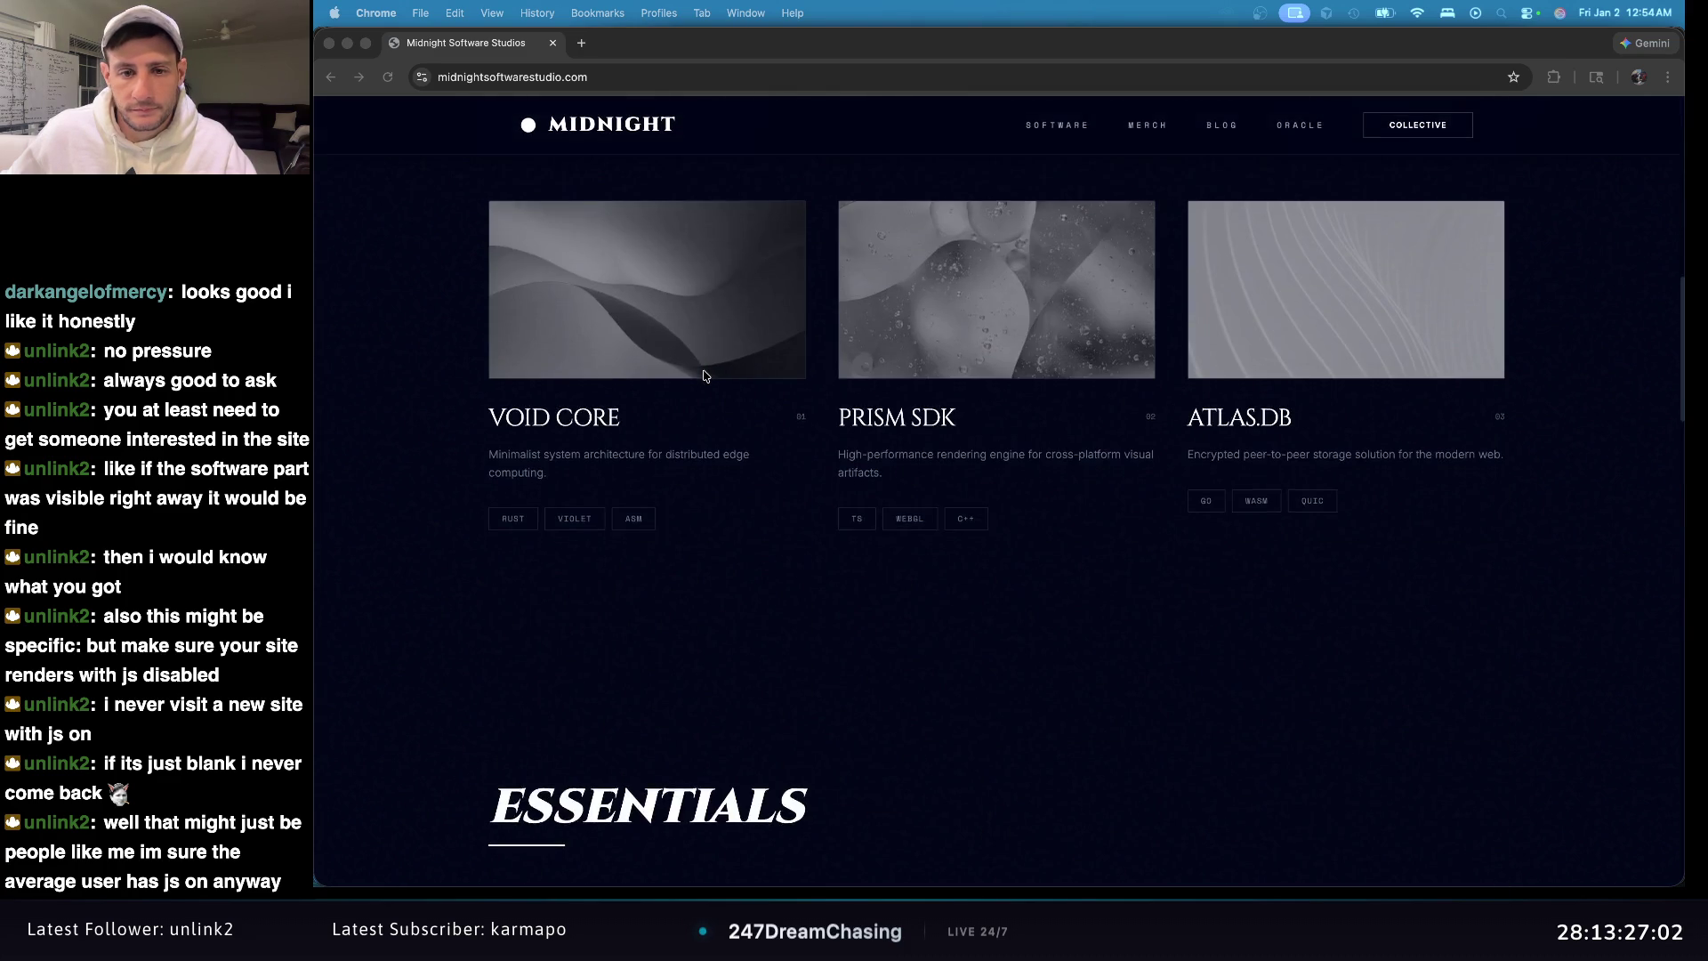
{"action": "scroll", "coordinate": [703, 376], "scroll_direction": "down", "scroll_amount": 10}
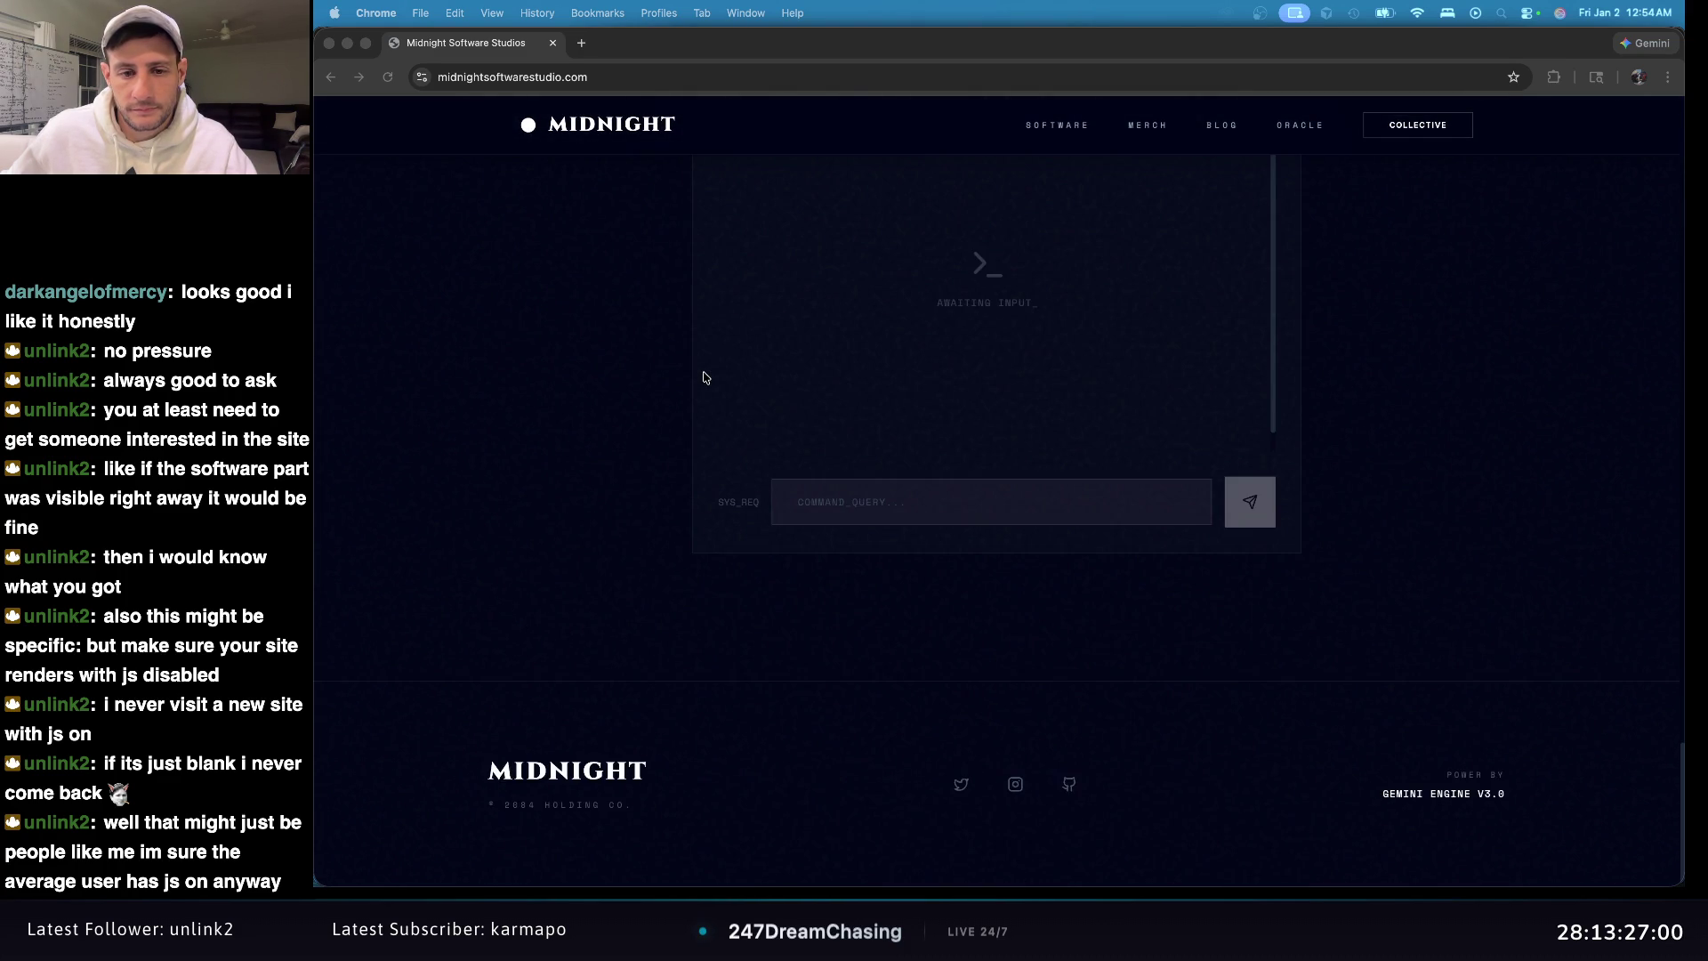
{"action": "scroll", "coordinate": [707, 378], "scroll_direction": "up", "scroll_amount": 8}
{"action": "scroll", "coordinate": [707, 379], "scroll_direction": "up", "scroll_amount": 12}
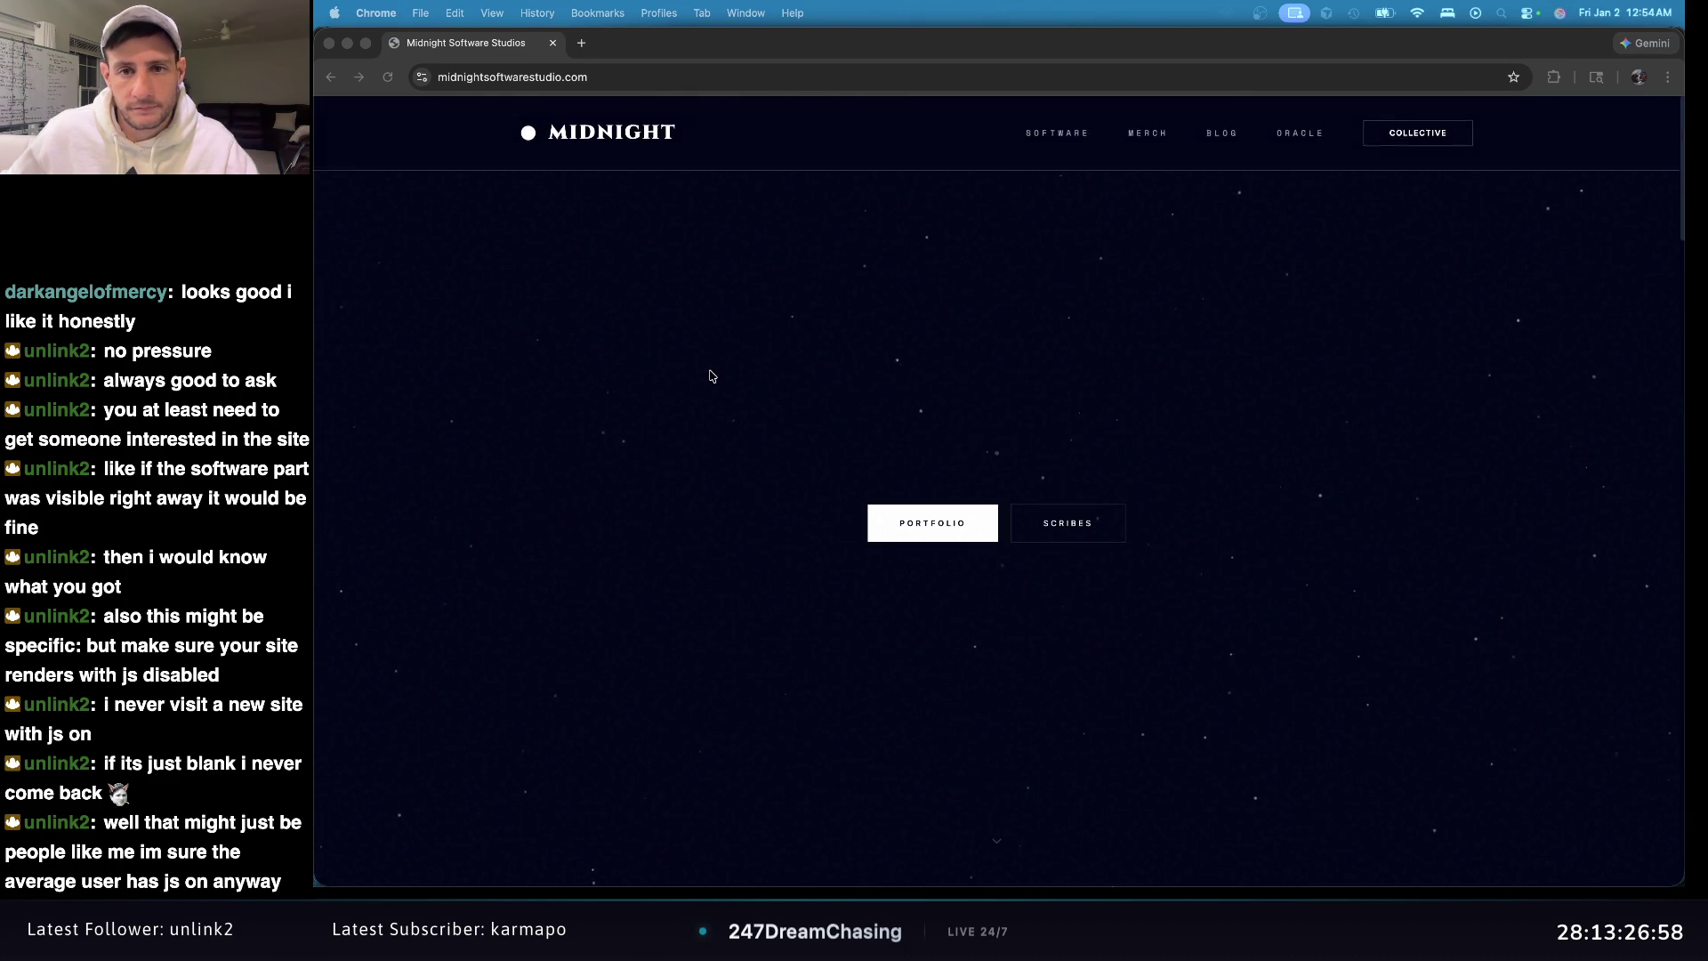
Step: Focus the browser and scroll to JOURNAL, below the VOID PARKA and NULL TEE merch
{"action": "left_click", "coordinate": [1062, 153]}
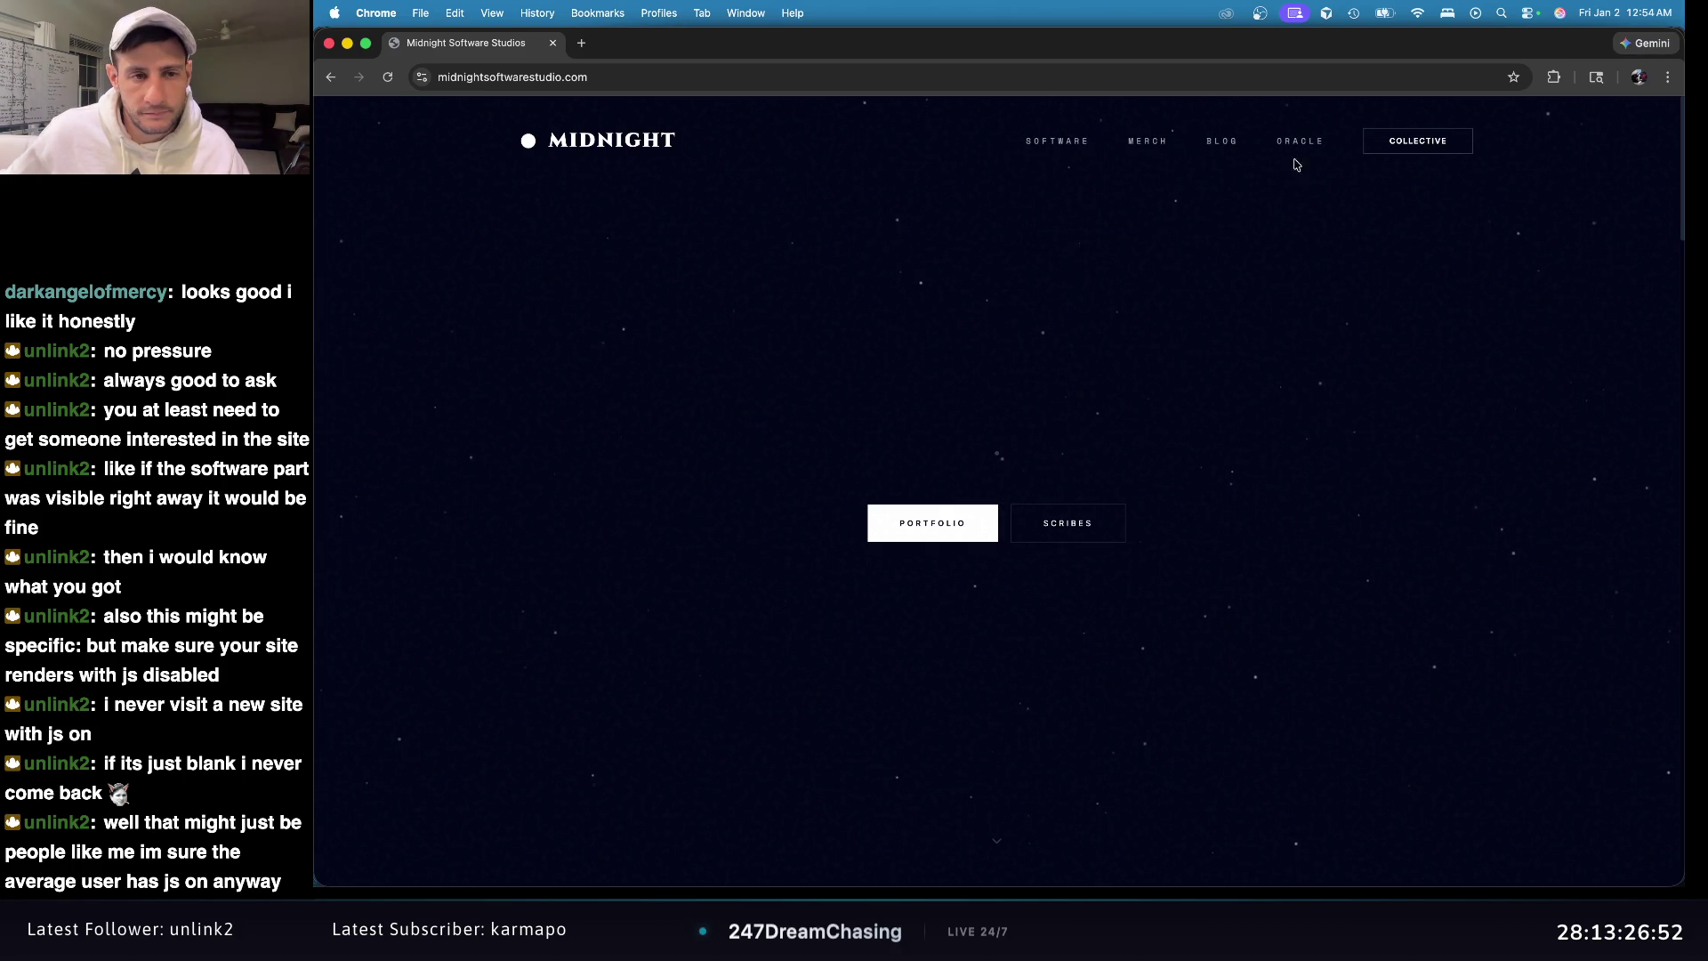
{"action": "scroll", "coordinate": [1258, 269], "scroll_direction": "down", "scroll_amount": 5}
{"action": "scroll", "coordinate": [1259, 268], "scroll_direction": "down", "scroll_amount": 2}
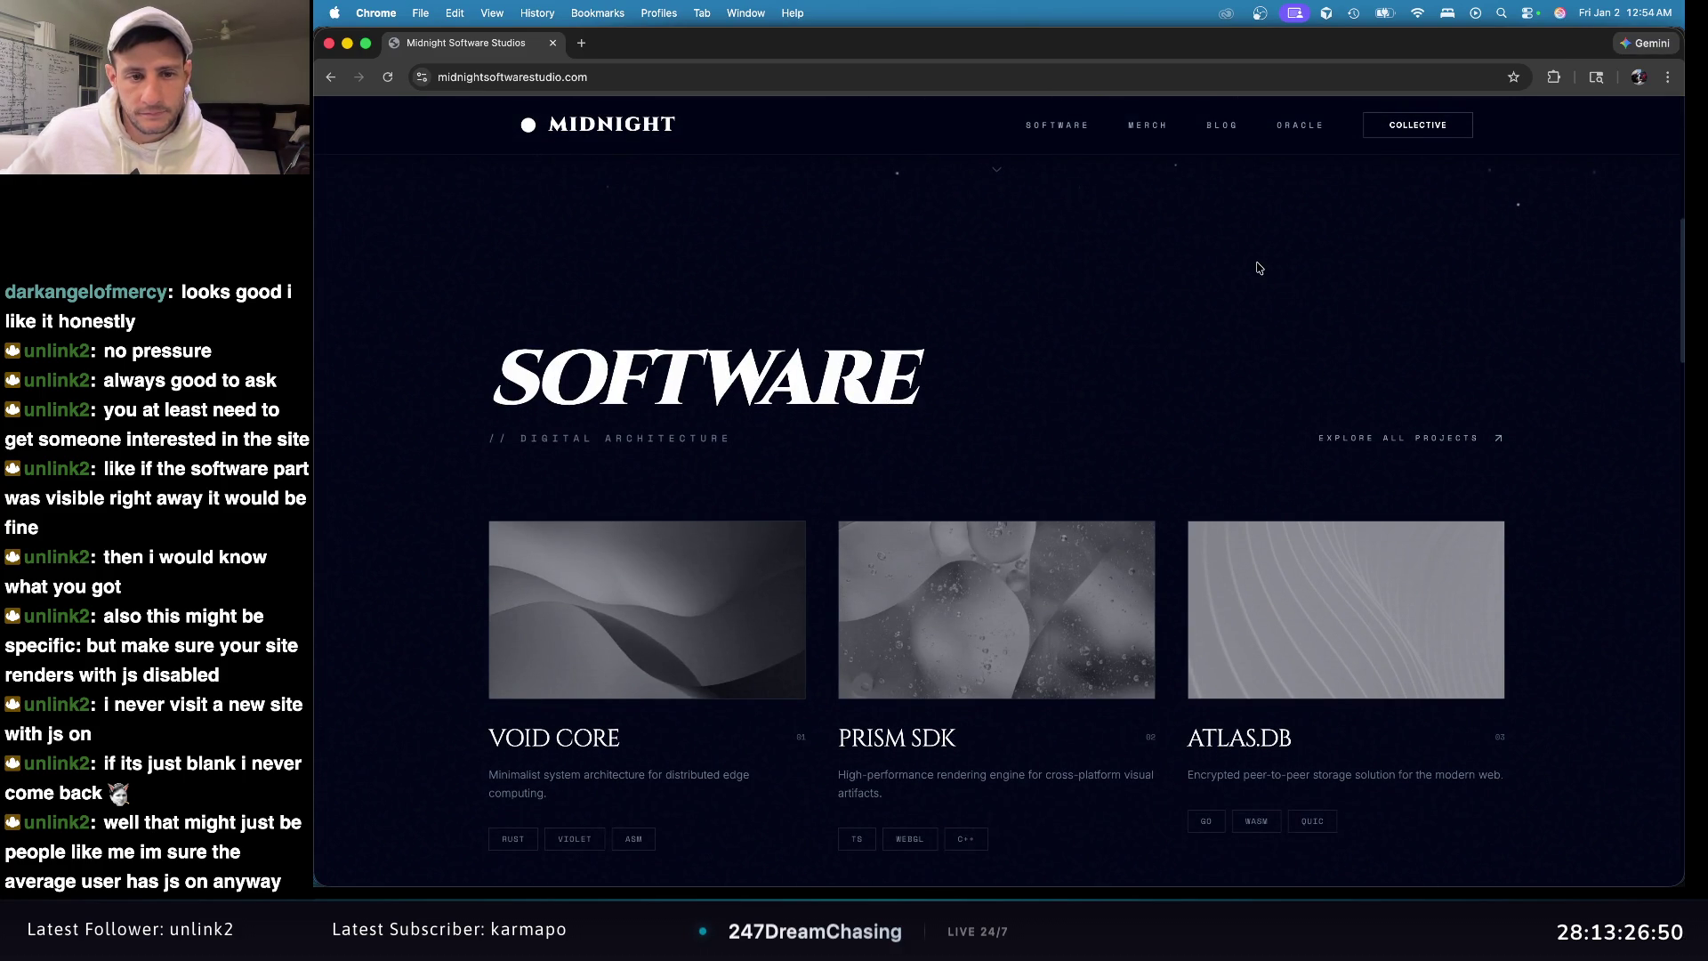
{"action": "scroll", "coordinate": [1259, 268], "scroll_direction": "down", "scroll_amount": 10}
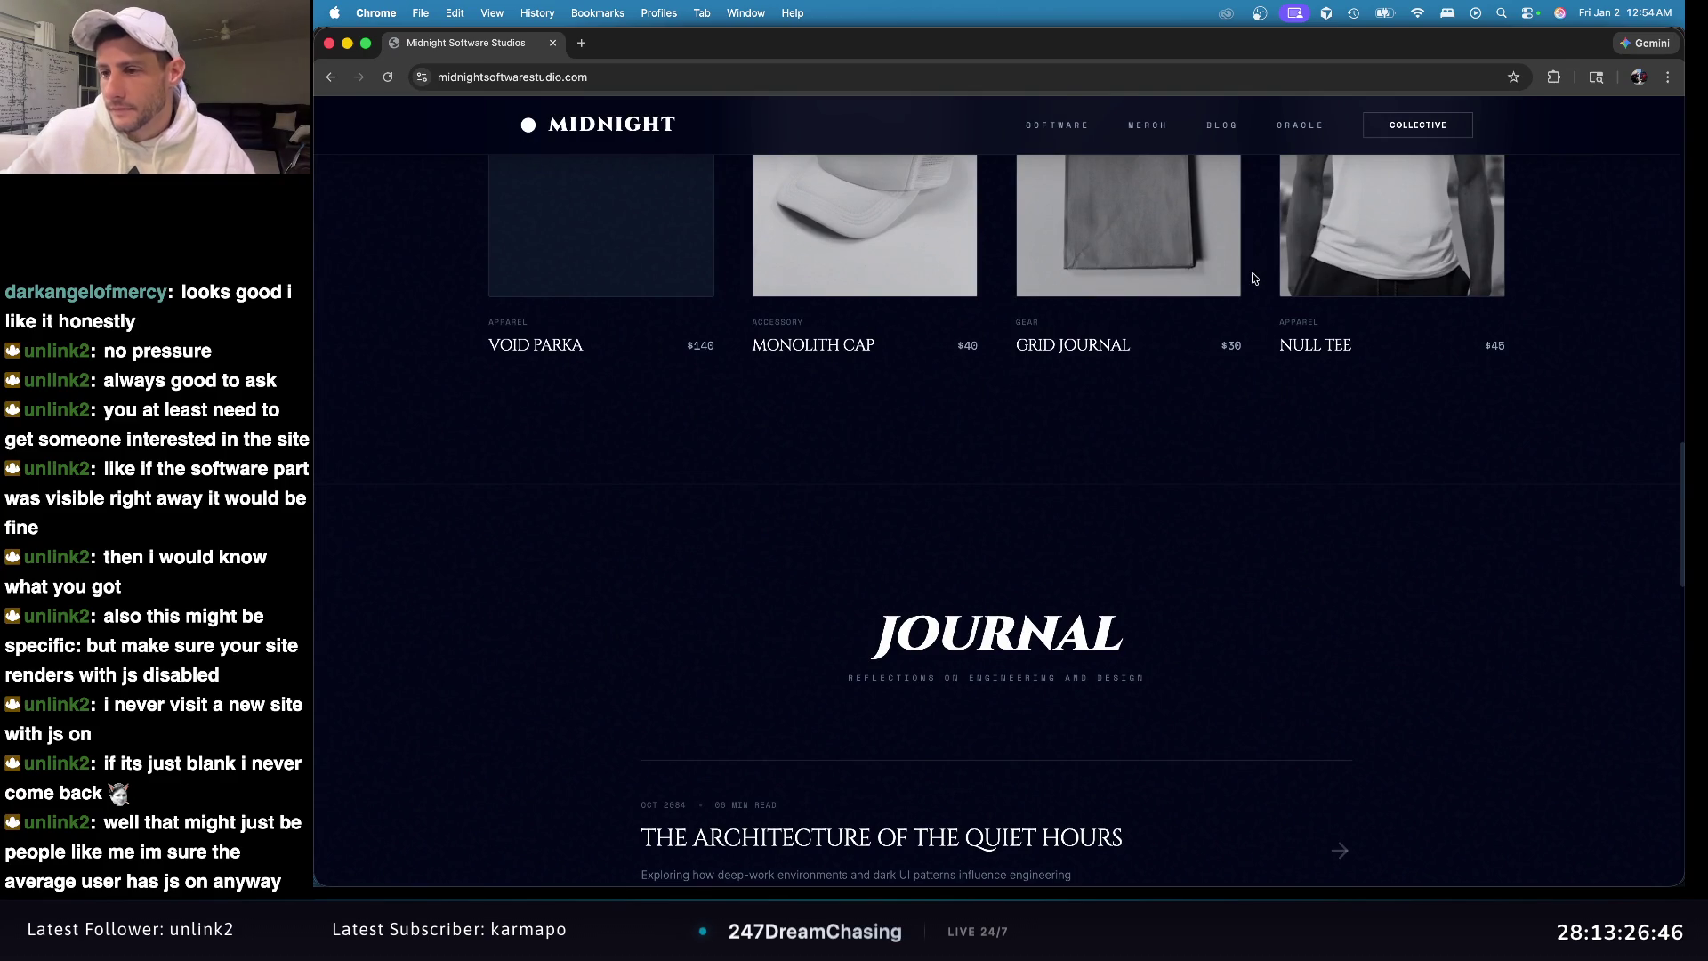
{"action": "scroll", "coordinate": [1259, 267], "scroll_direction": "up", "scroll_amount": 15}
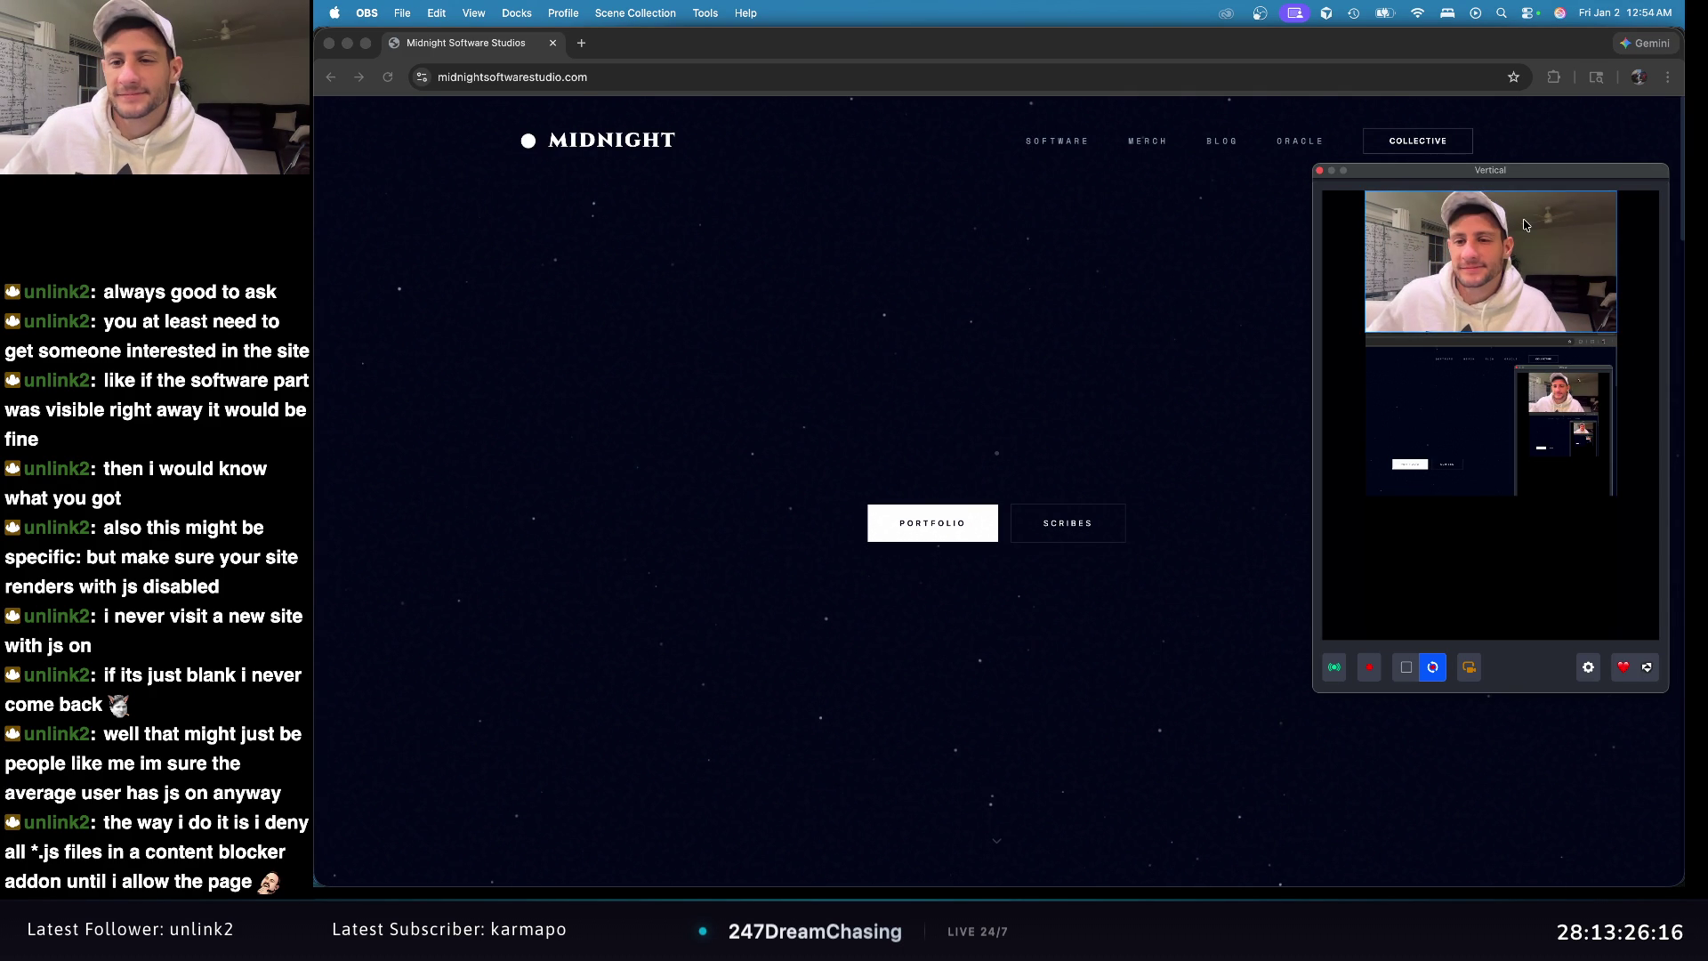
Step: Shift the OBS Vertical preview window right, then close it to uncover the Midnight hero
{"action": "left_click_drag", "start_coordinate": [1412, 176], "coordinate": [1558, 177]}
{"action": "left_click", "coordinate": [1465, 172]}
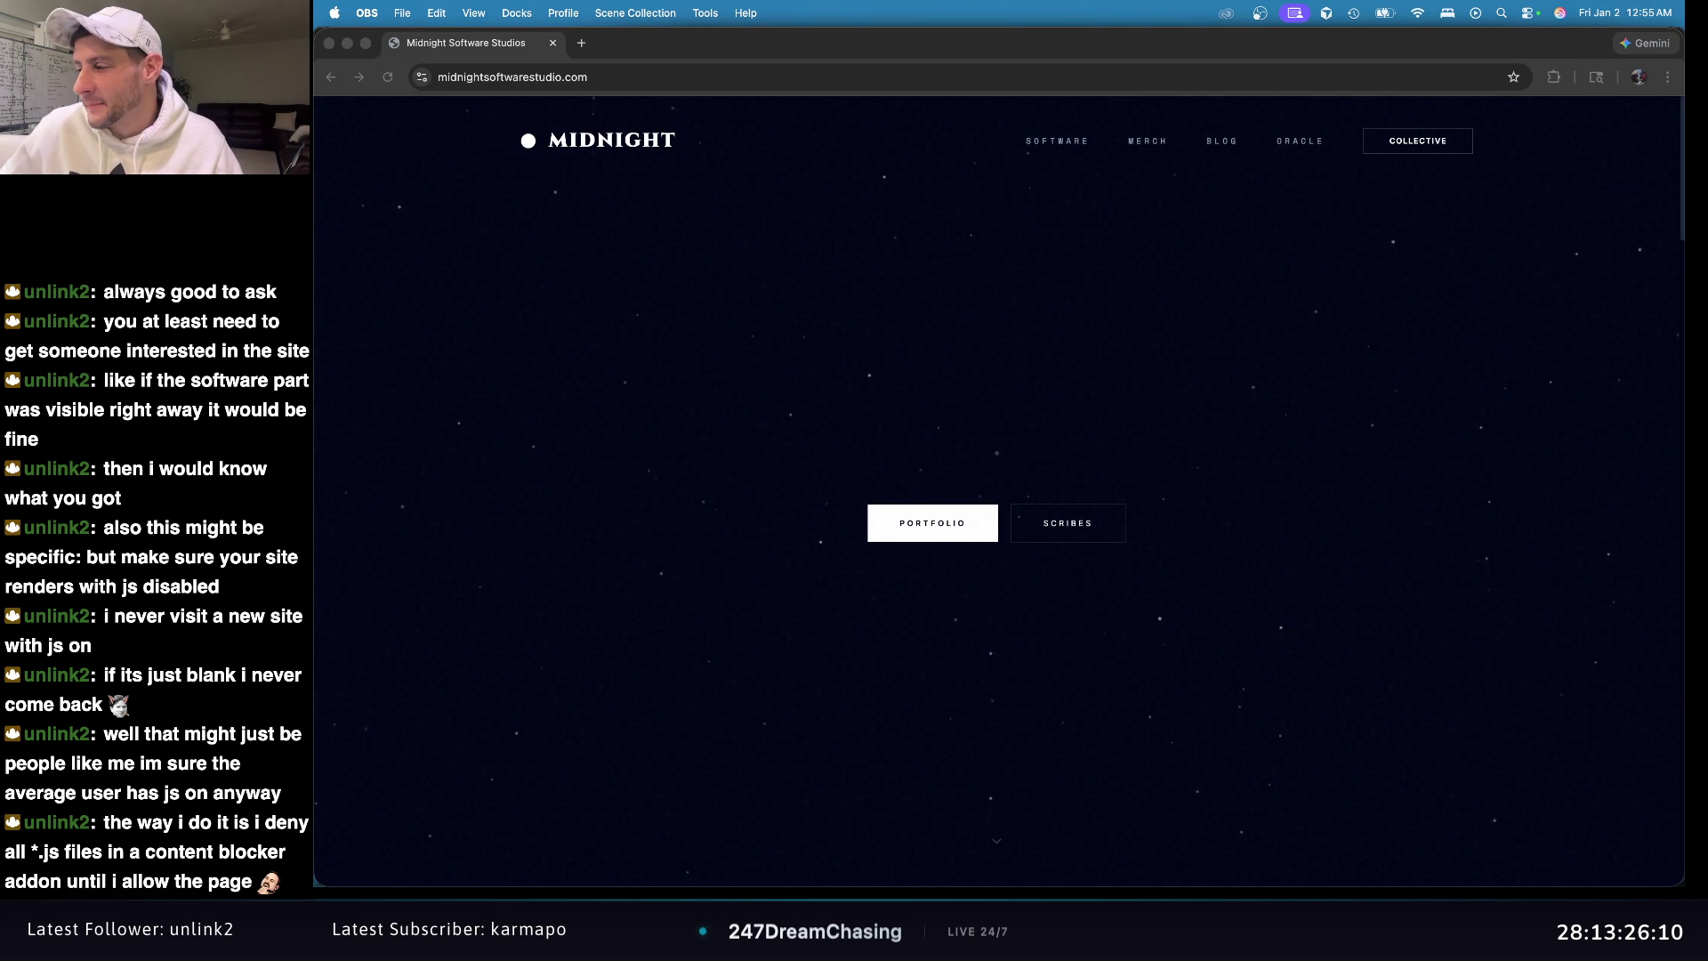